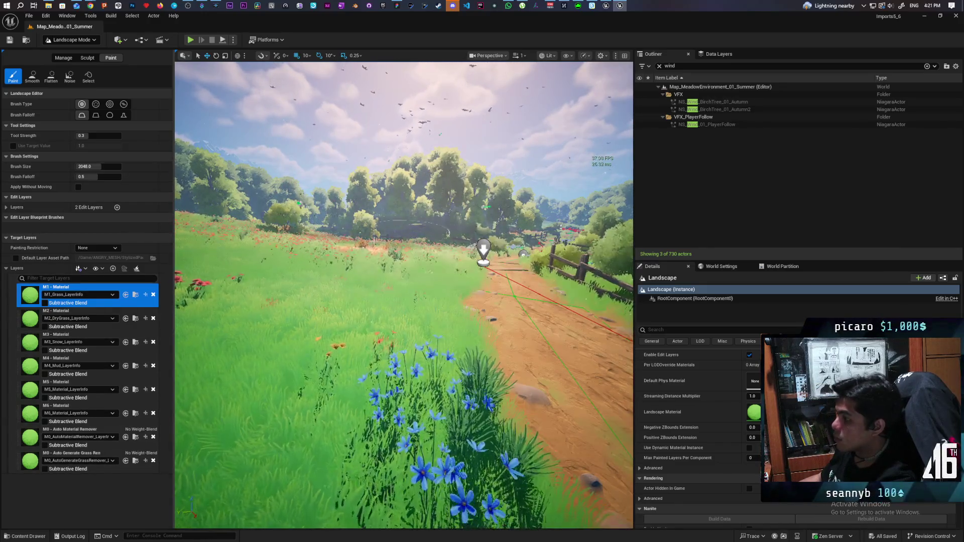
Switch the editor from landscape painting to Selection Mode
{"action": "left_click", "coordinate": [82, 41]}
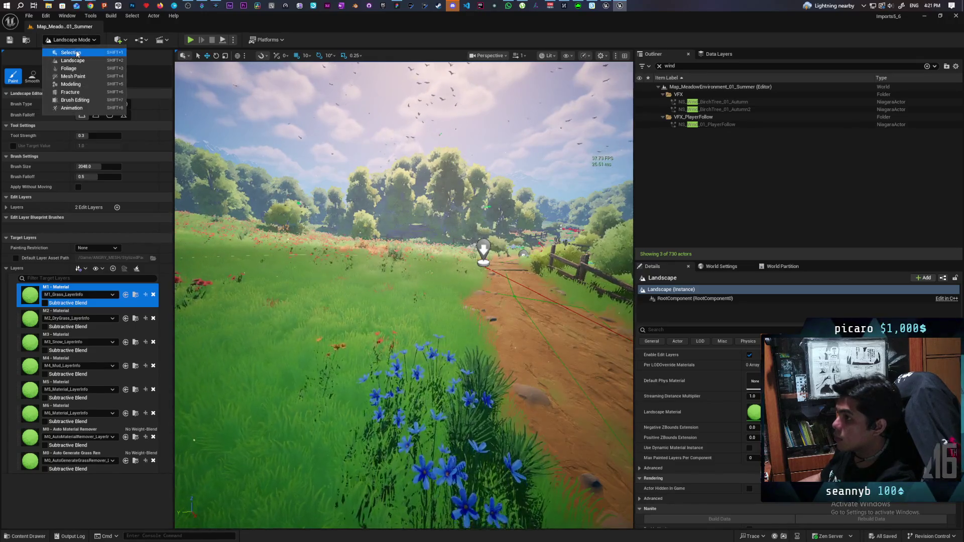
{"action": "left_click", "coordinate": [70, 53]}
{"action": "scroll", "coordinate": [224, 314], "scroll_direction": "down", "scroll_amount": 10}
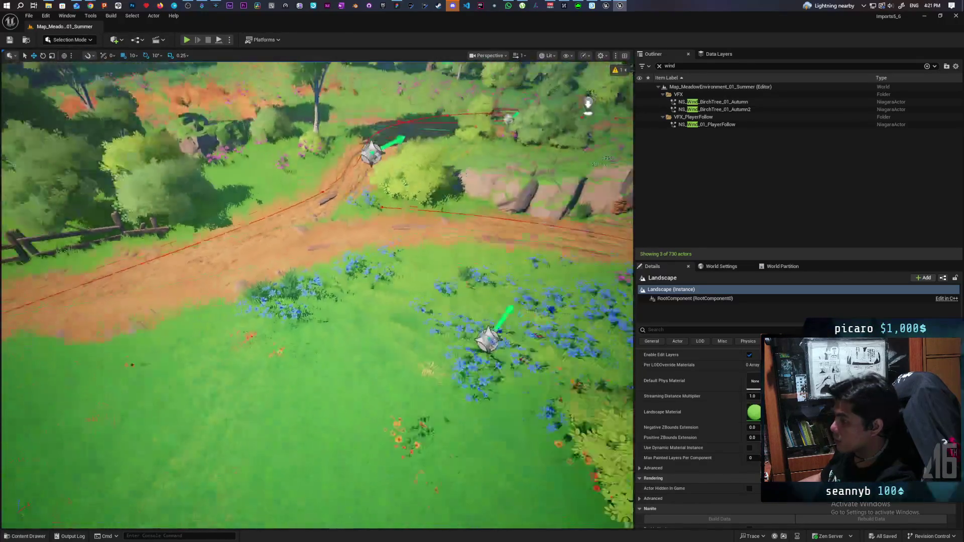
Select the spline road and open BP_SplineRoad_ME_01 for editing
{"action": "left_click", "coordinate": [223, 314]}
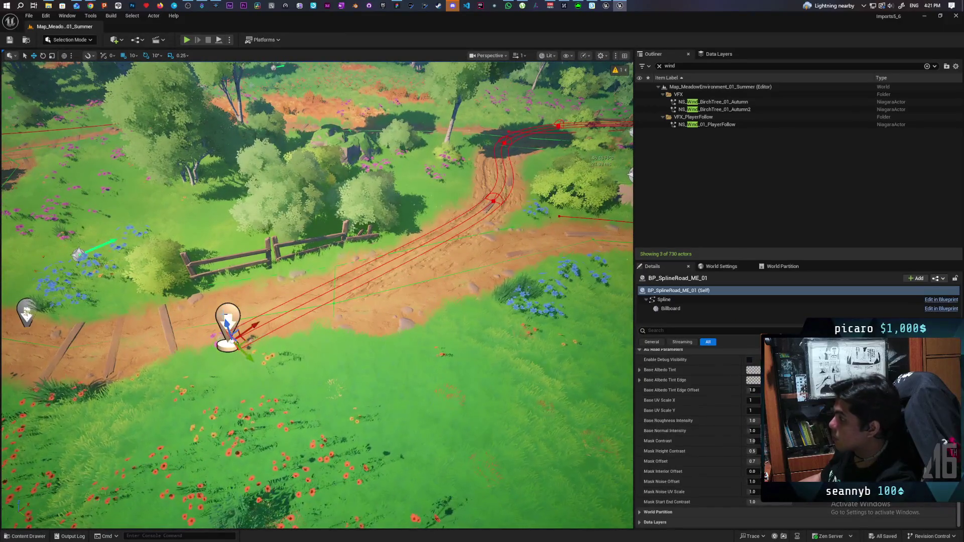
{"action": "left_click", "coordinate": [659, 67]}
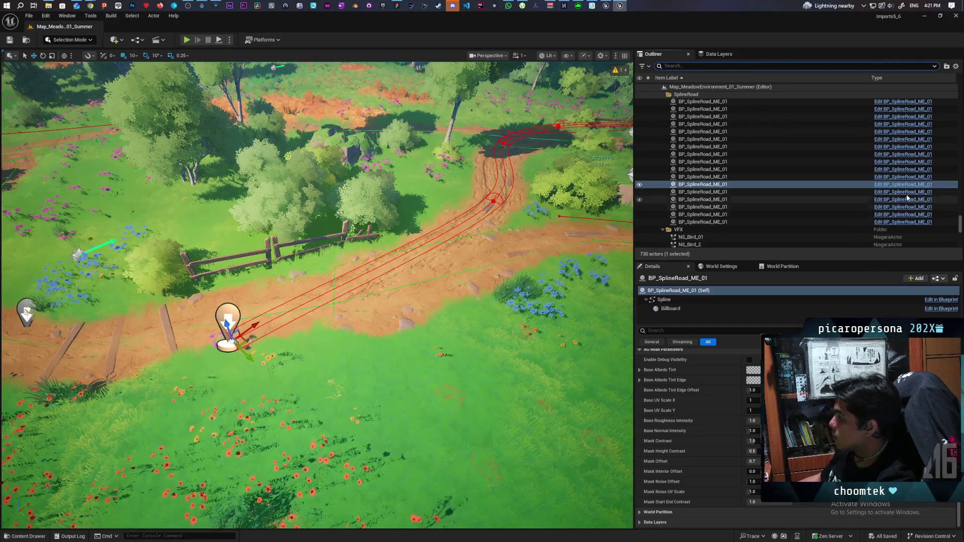
{"action": "left_click", "coordinate": [902, 191]}
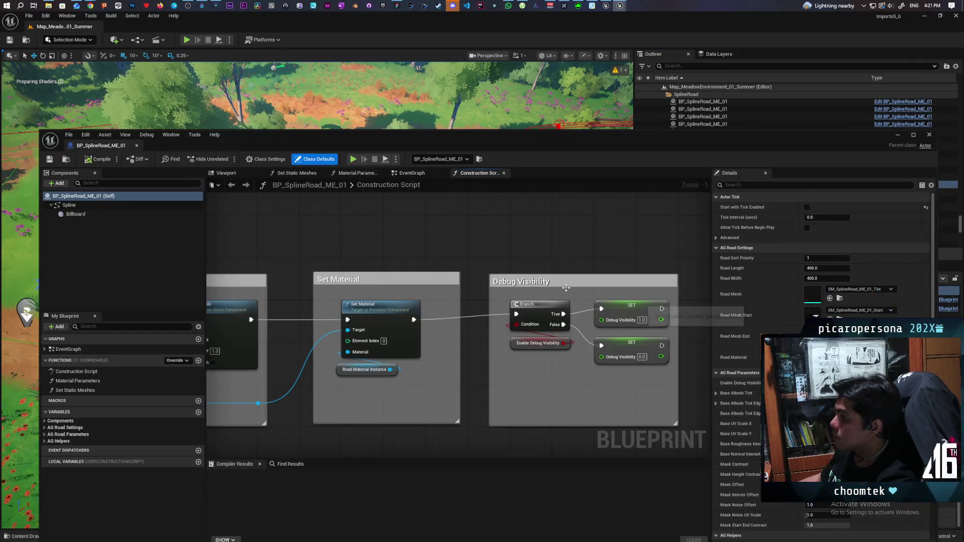
{"action": "scroll", "coordinate": [384, 237], "scroll_direction": "down", "scroll_amount": 5}
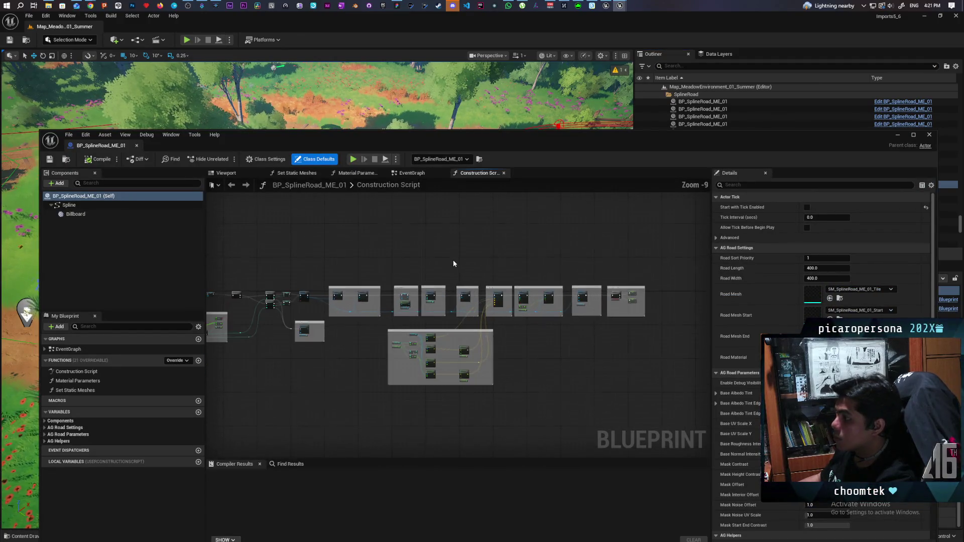
{"action": "scroll", "coordinate": [459, 261], "scroll_direction": "up", "scroll_amount": 4}
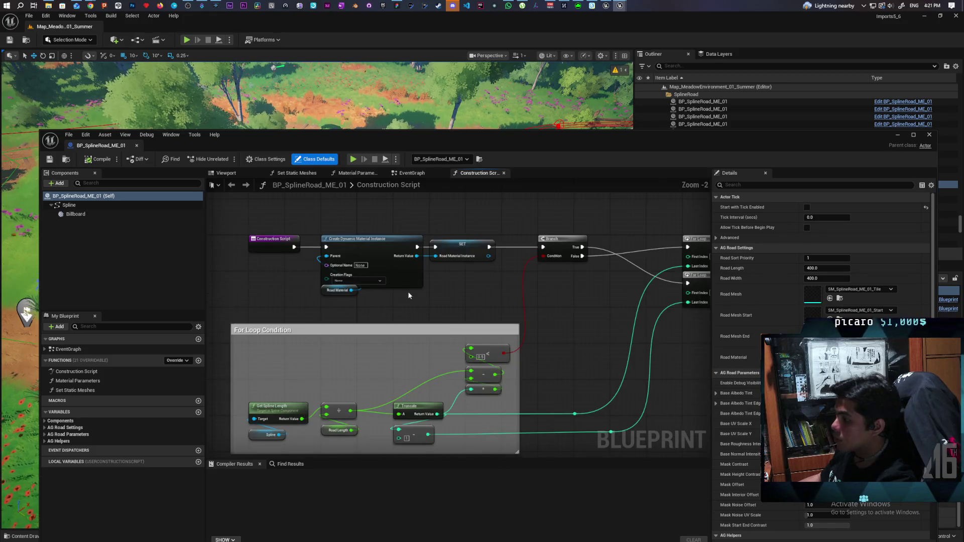
{"action": "left_click_drag", "start_coordinate": [408, 291], "coordinate": [460, 293]}
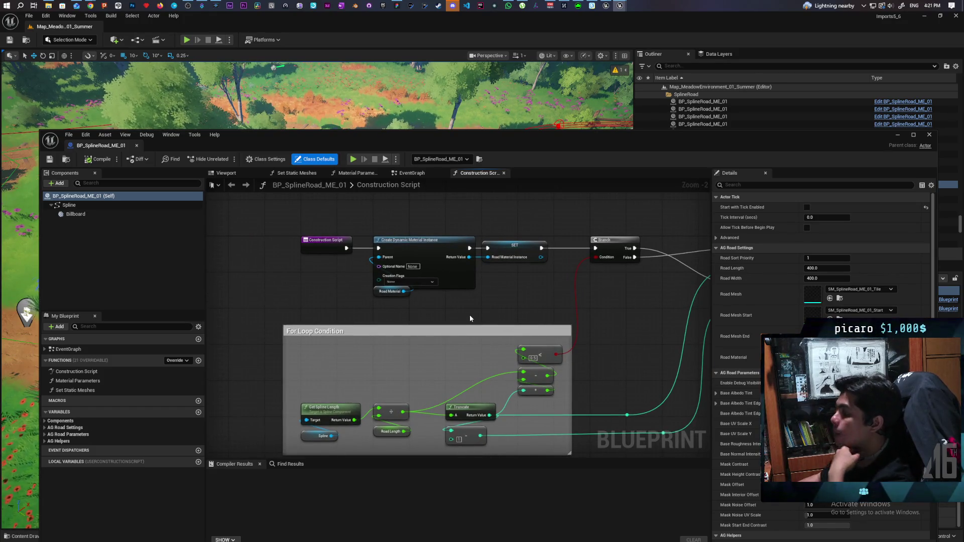
{"action": "left_click_drag", "start_coordinate": [513, 315], "coordinate": [473, 273]}
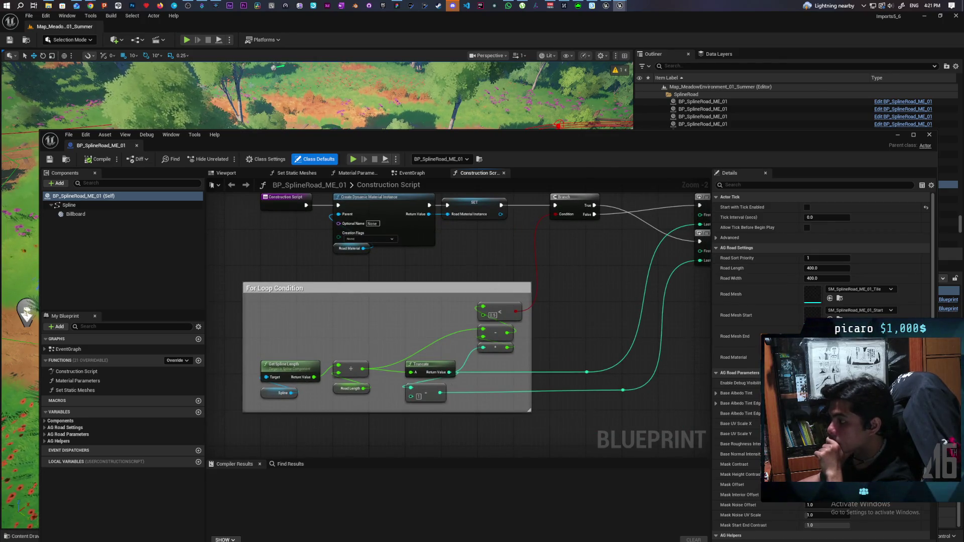
{"action": "left_click_drag", "start_coordinate": [585, 310], "coordinate": [369, 336]}
{"action": "left_click_drag", "start_coordinate": [496, 376], "coordinate": [400, 374]}
{"action": "left_click_drag", "start_coordinate": [608, 317], "coordinate": [397, 322]}
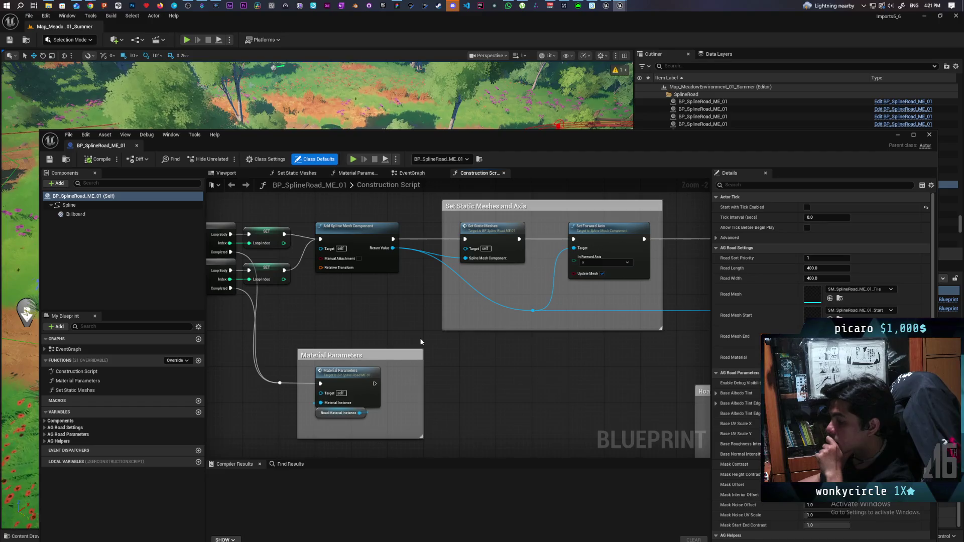
{"action": "mouse_move", "coordinate": [448, 354]}
{"action": "left_mouse_down"}
{"action": "mouse_move", "coordinate": [577, 374]}
{"action": "mouse_move", "coordinate": [321, 354]}
{"action": "mouse_move", "coordinate": [459, 355]}
{"action": "mouse_move", "coordinate": [351, 351]}
{"action": "mouse_move", "coordinate": [321, 255]}
{"action": "mouse_move", "coordinate": [381, 379]}
{"action": "left_mouse_up"}
{"action": "scroll", "coordinate": [259, 270], "scroll_direction": "down", "scroll_amount": 3}
{"action": "scroll", "coordinate": [316, 285], "scroll_direction": "up", "scroll_amount": 1}
{"action": "scroll", "coordinate": [414, 385], "scroll_direction": "up", "scroll_amount": 2}
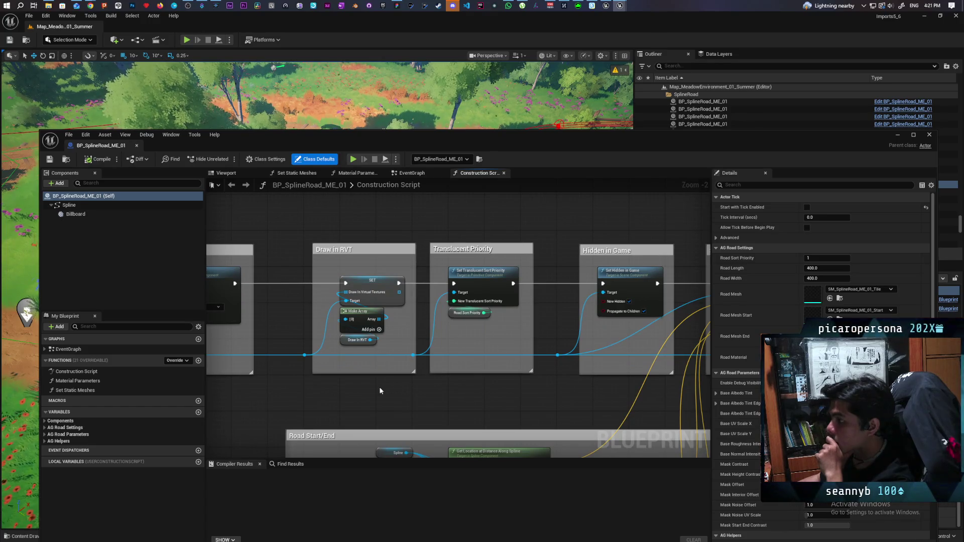
{"action": "left_click_drag", "start_coordinate": [324, 391], "coordinate": [444, 393]}
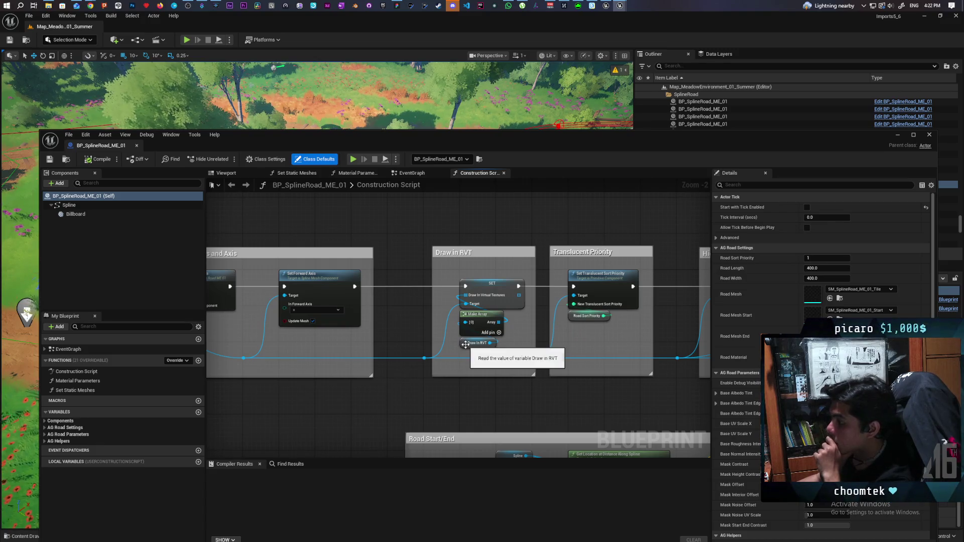
{"action": "left_click_drag", "start_coordinate": [333, 395], "coordinate": [555, 372]}
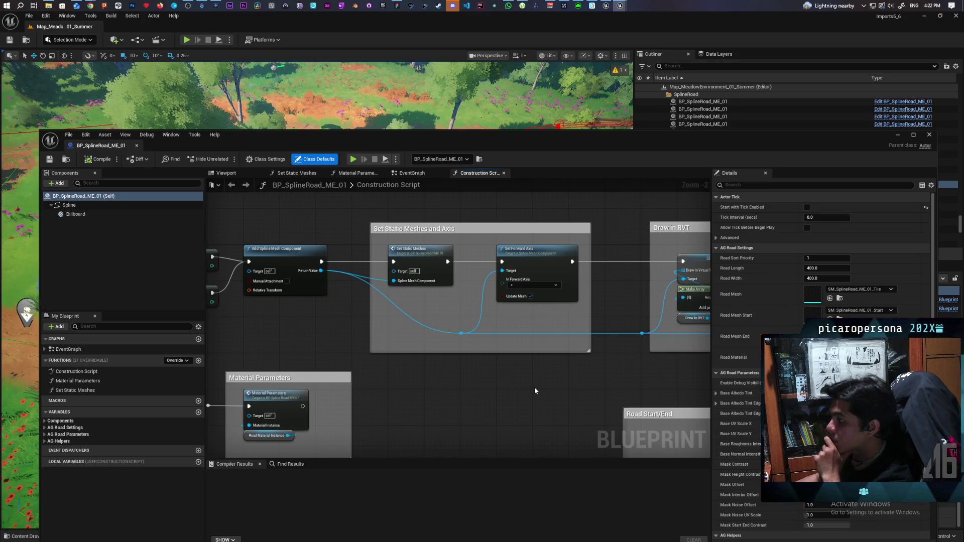
{"action": "left_click_drag", "start_coordinate": [477, 384], "coordinate": [488, 388]}
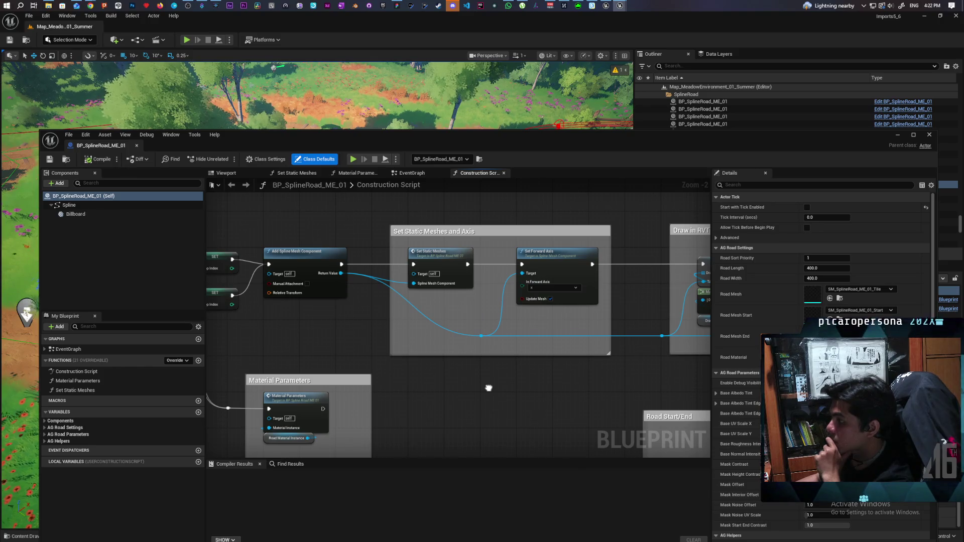
{"action": "mouse_move", "coordinate": [488, 388]}
{"action": "left_mouse_down"}
{"action": "mouse_move", "coordinate": [508, 382]}
{"action": "mouse_move", "coordinate": [339, 345]}
{"action": "mouse_move", "coordinate": [343, 357]}
{"action": "mouse_move", "coordinate": [442, 369]}
{"action": "mouse_move", "coordinate": [355, 377]}
{"action": "left_mouse_up"}
{"action": "mouse_move", "coordinate": [445, 377]}
{"action": "left_mouse_down"}
{"action": "mouse_move", "coordinate": [312, 376]}
{"action": "mouse_move", "coordinate": [393, 371]}
{"action": "left_mouse_up"}
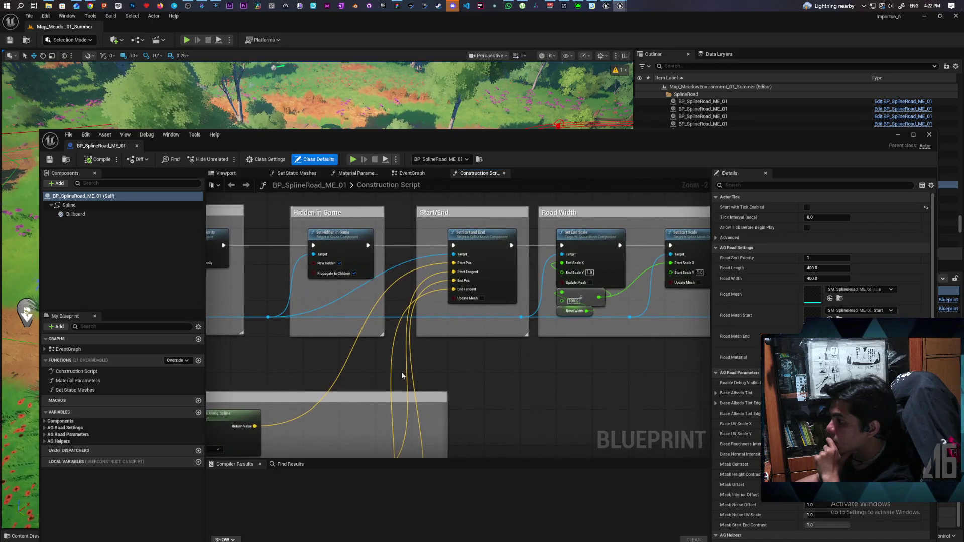
{"action": "mouse_move", "coordinate": [497, 379]}
{"action": "left_mouse_down"}
{"action": "mouse_move", "coordinate": [609, 372]}
{"action": "mouse_move", "coordinate": [328, 367]}
{"action": "mouse_move", "coordinate": [652, 366]}
{"action": "mouse_move", "coordinate": [288, 368]}
{"action": "mouse_move", "coordinate": [686, 374]}
{"action": "mouse_move", "coordinate": [370, 370]}
{"action": "left_mouse_up"}
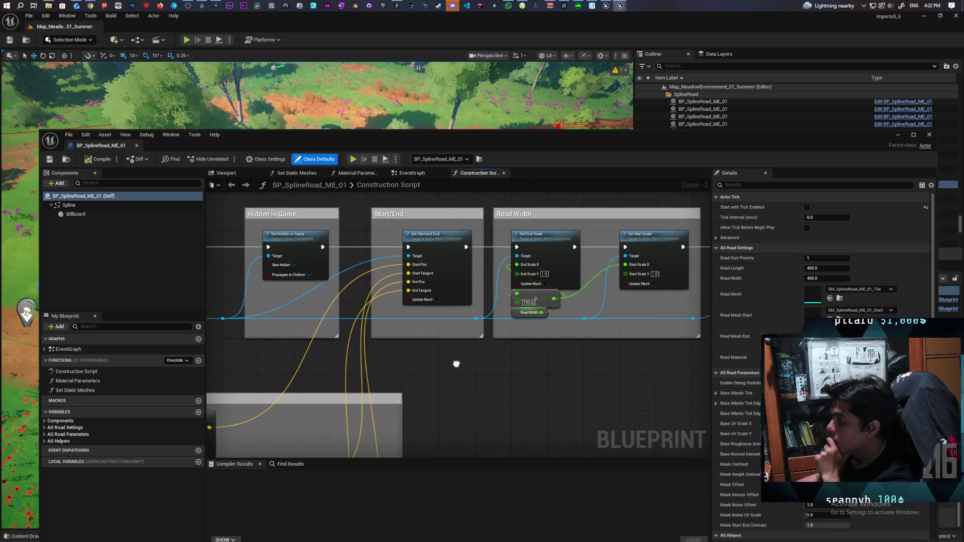
{"action": "left_click_drag", "start_coordinate": [509, 367], "coordinate": [316, 361]}
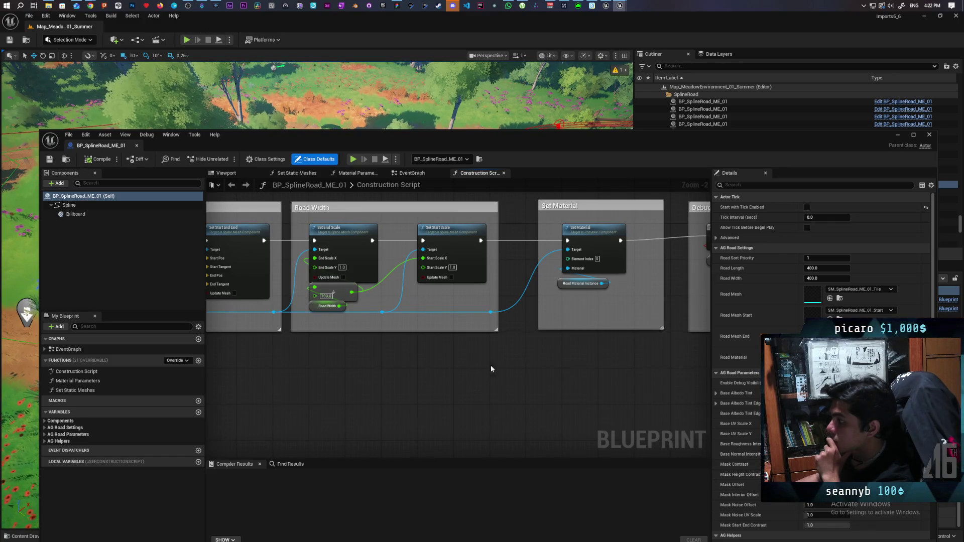
{"action": "left_click_drag", "start_coordinate": [615, 366], "coordinate": [372, 381]}
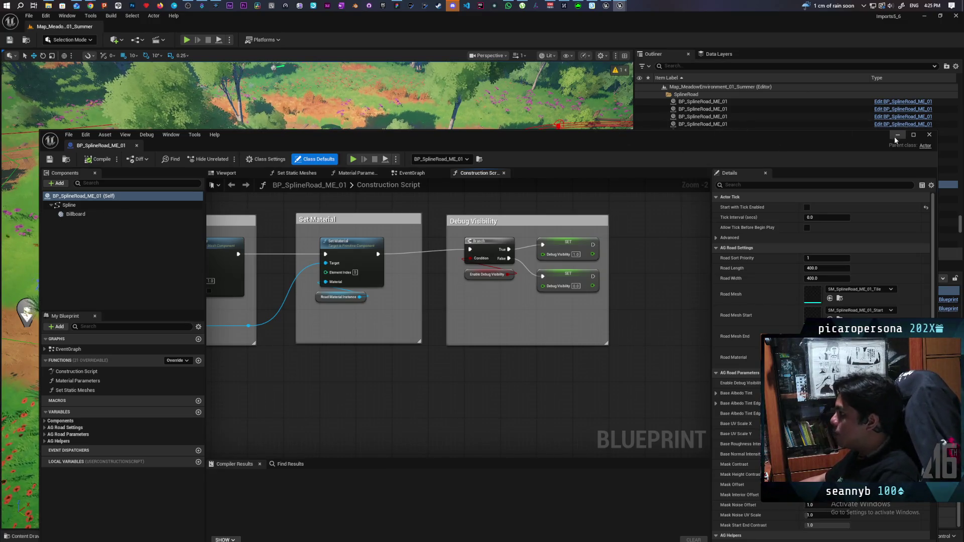
Close the spline road Blueprint editor and fly the camera over the summer meadow's dirt road
{"action": "left_click", "coordinate": [929, 135]}
{"action": "left_click_drag", "start_coordinate": [494, 290], "coordinate": [488, 216]}
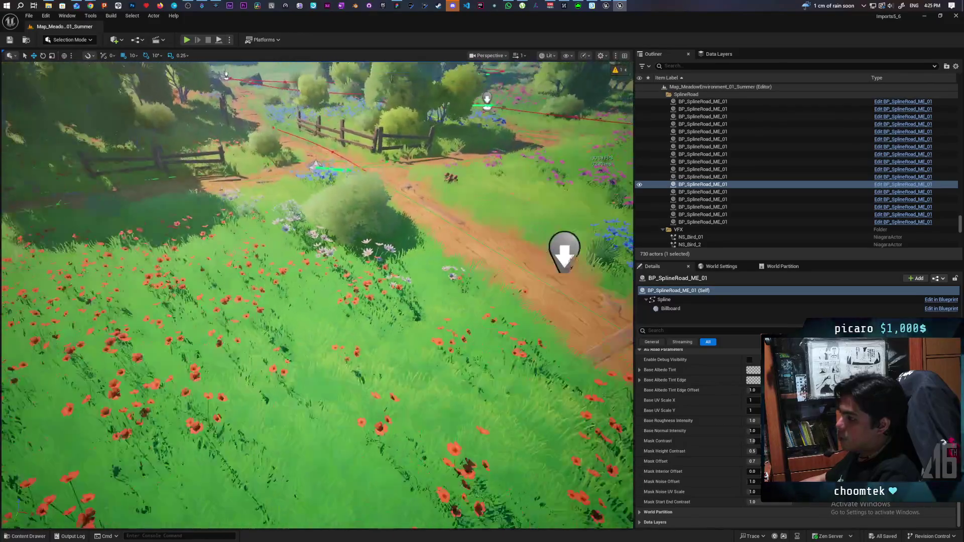
{"action": "mouse_move", "coordinate": [488, 216]}
{"action": "left_mouse_down"}
{"action": "mouse_move", "coordinate": [518, 262]}
{"action": "mouse_move", "coordinate": [547, 256]}
{"action": "mouse_move", "coordinate": [547, 221]}
{"action": "mouse_move", "coordinate": [525, 221]}
{"action": "mouse_move", "coordinate": [522, 191]}
{"action": "mouse_move", "coordinate": [365, 274]}
{"action": "left_mouse_up"}
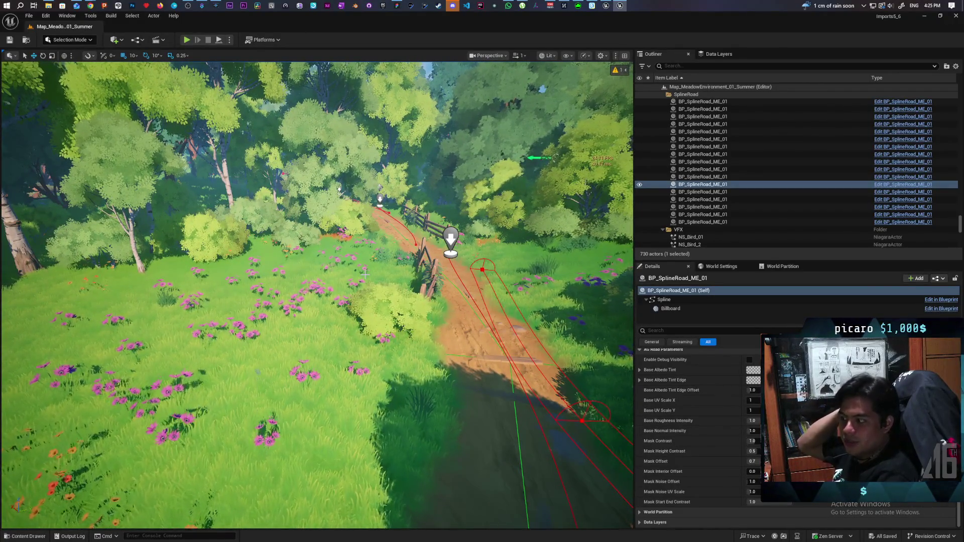
{"action": "mouse_move", "coordinate": [365, 273]}
{"action": "left_mouse_down"}
{"action": "mouse_move", "coordinate": [365, 251]}
{"action": "mouse_move", "coordinate": [309, 261]}
{"action": "mouse_move", "coordinate": [329, 259]}
{"action": "mouse_move", "coordinate": [322, 277]}
{"action": "mouse_move", "coordinate": [381, 289]}
{"action": "left_mouse_up"}
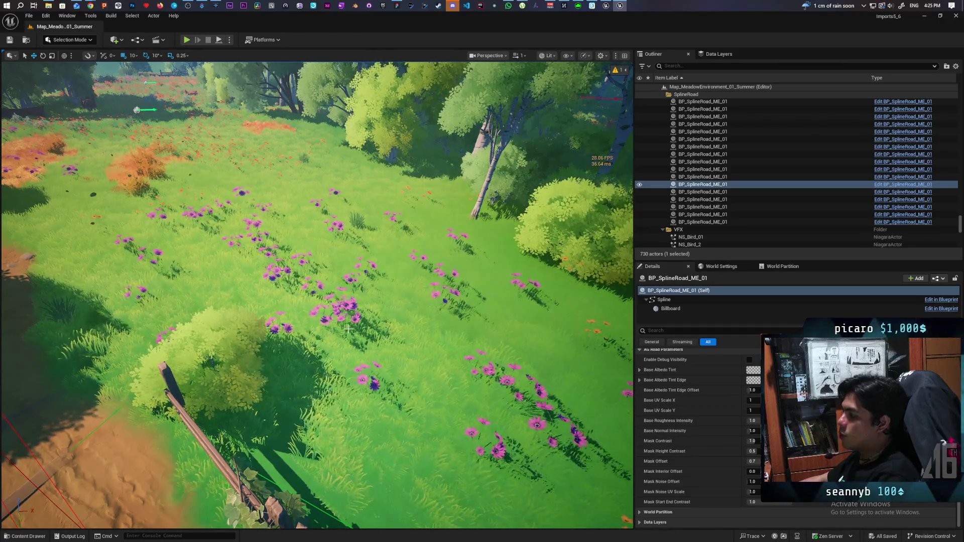
{"action": "mouse_move", "coordinate": [445, 362]}
{"action": "left_mouse_down"}
{"action": "mouse_move", "coordinate": [447, 271]}
{"action": "mouse_move", "coordinate": [432, 309]}
{"action": "mouse_move", "coordinate": [472, 326]}
{"action": "mouse_move", "coordinate": [326, 236]}
{"action": "mouse_move", "coordinate": [187, 178]}
{"action": "left_mouse_up"}
Play the summer meadow level and show the RHI stats with 'stat rhi'
{"action": "left_click", "coordinate": [186, 40]}
{"action": "left_click", "coordinate": [366, 205]}
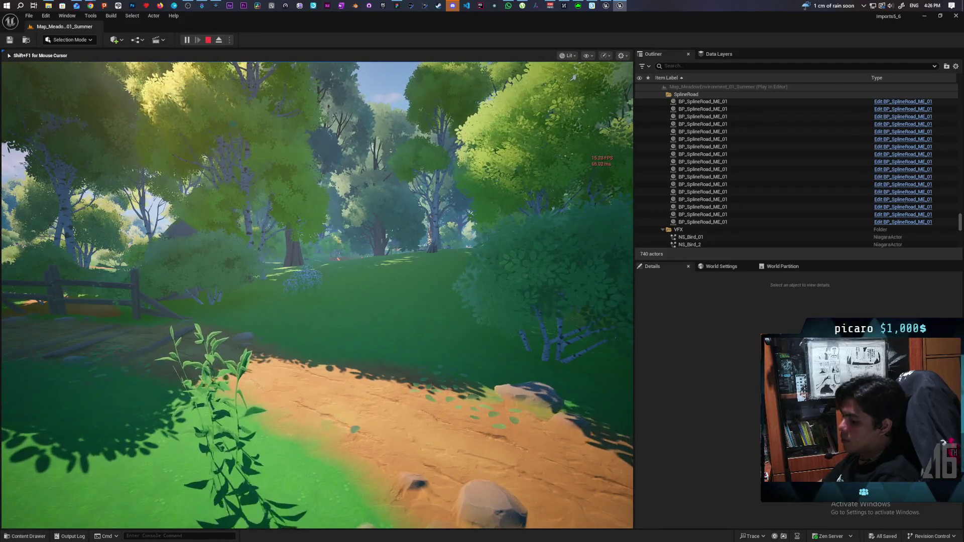
{"action": "key", "text": "grave"}
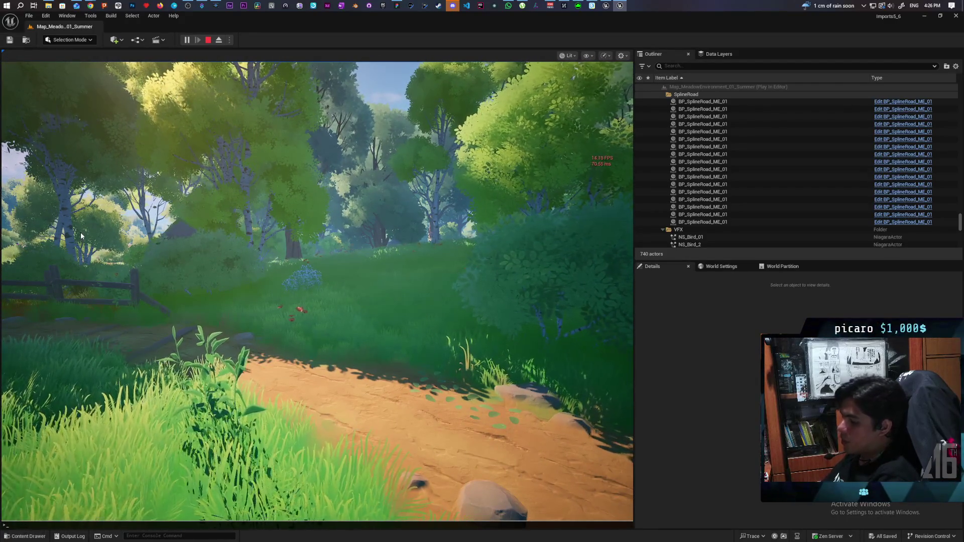
{"action": "type", "text": "stat"}
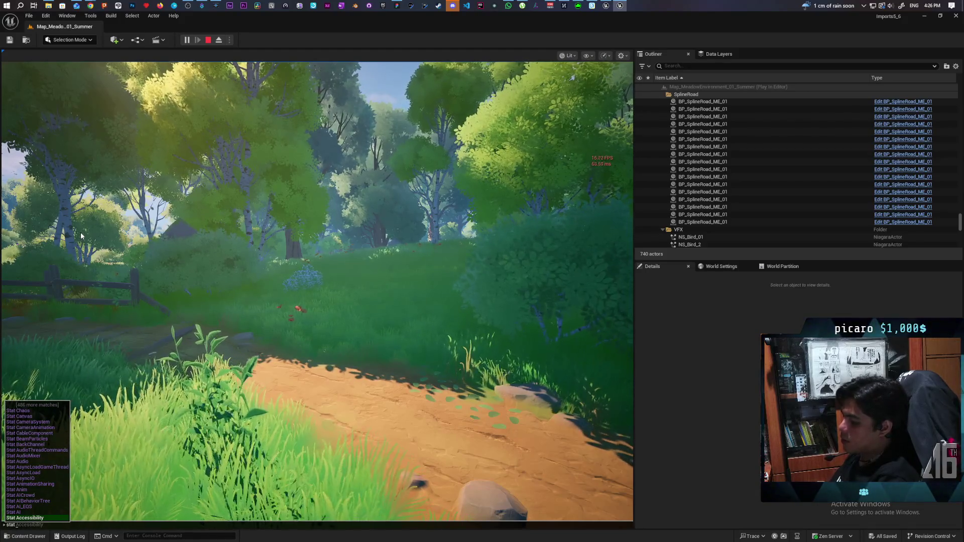
{"action": "type", "text": " rhi"}
{"action": "key", "text": "Return"}
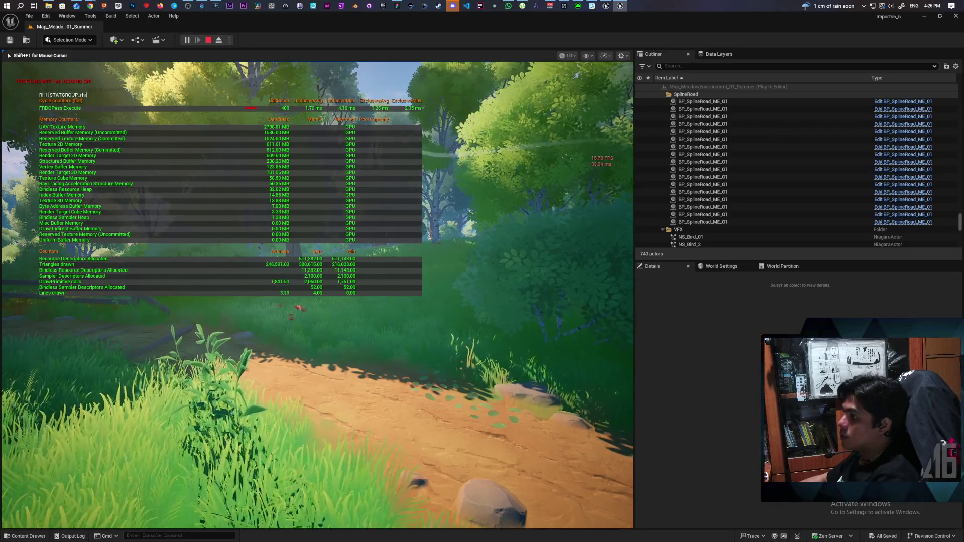
Hide the RHI stats again and show frame-time stats with 'stat unit'
{"action": "key", "text": "grave"}
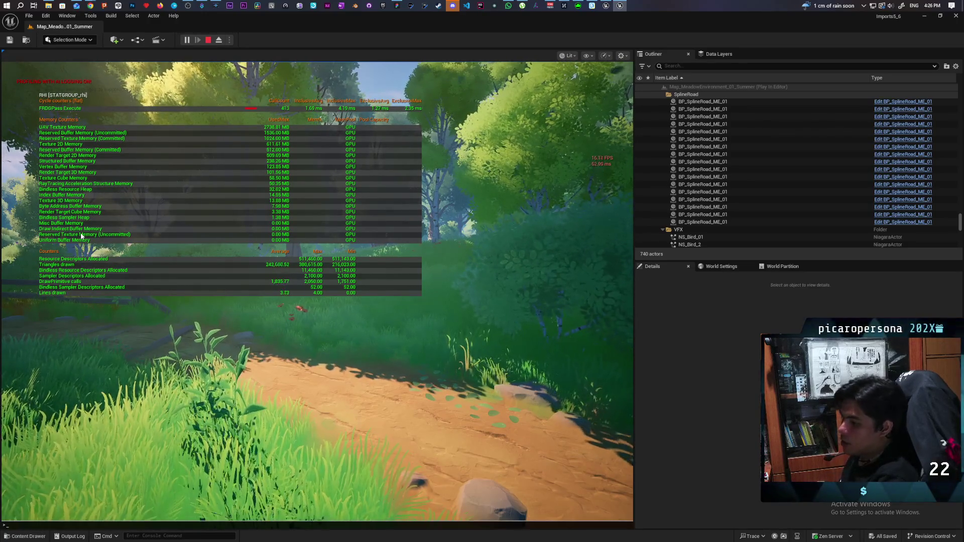
{"action": "type", "text": "stat rhi"}
{"action": "key", "text": "Return"}
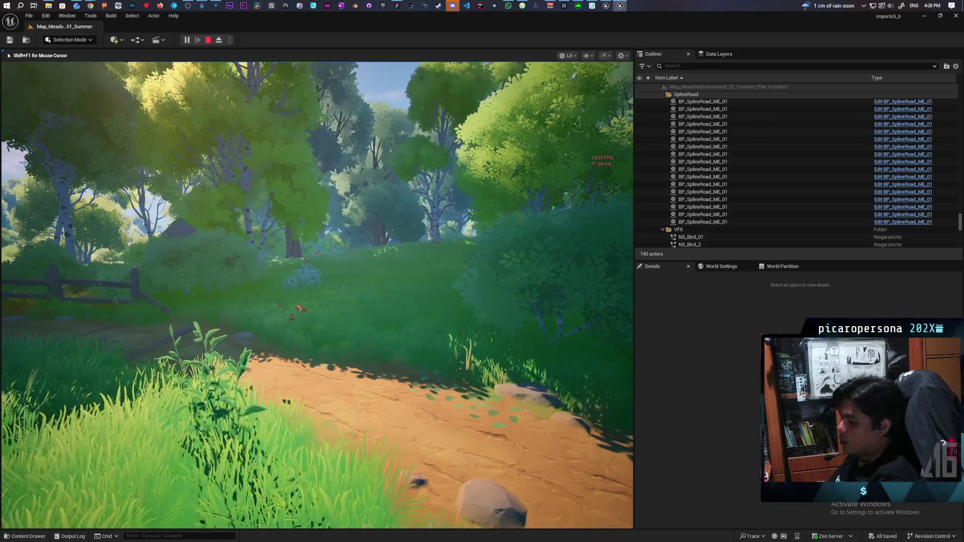
{"action": "key", "text": "grave"}
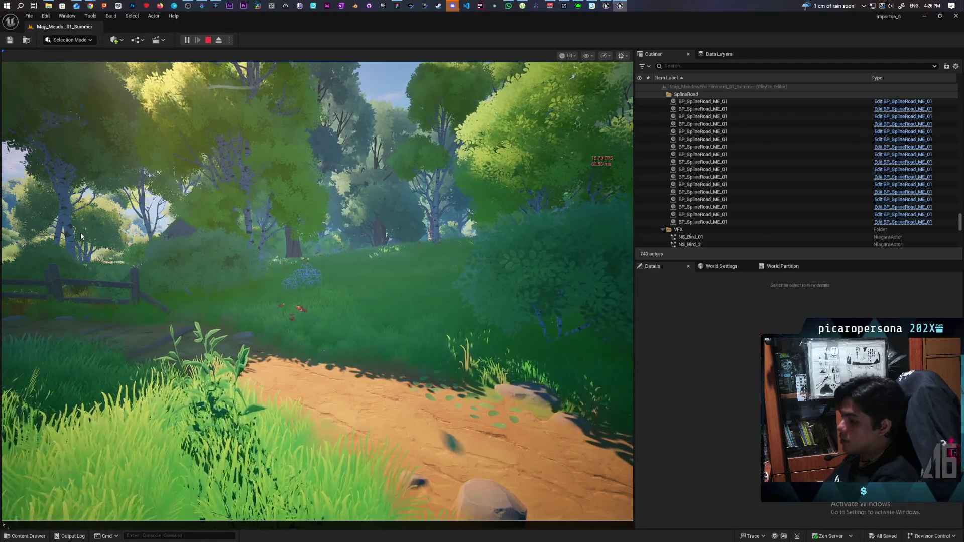
{"action": "type", "text": "stat unit"}
{"action": "key", "text": "Return"}
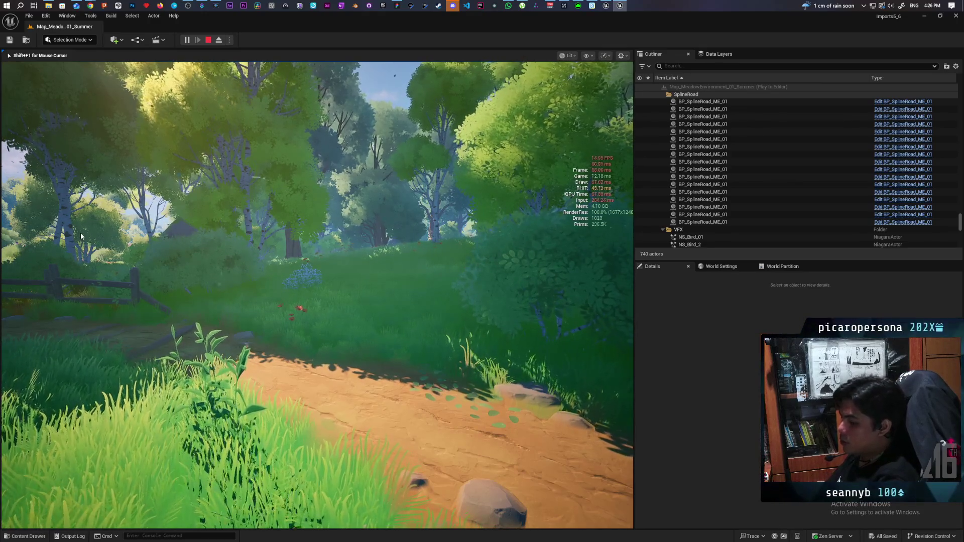
Show the GPU timing breakdown with the 'stat gpu' console command
{"action": "key", "text": "grave"}
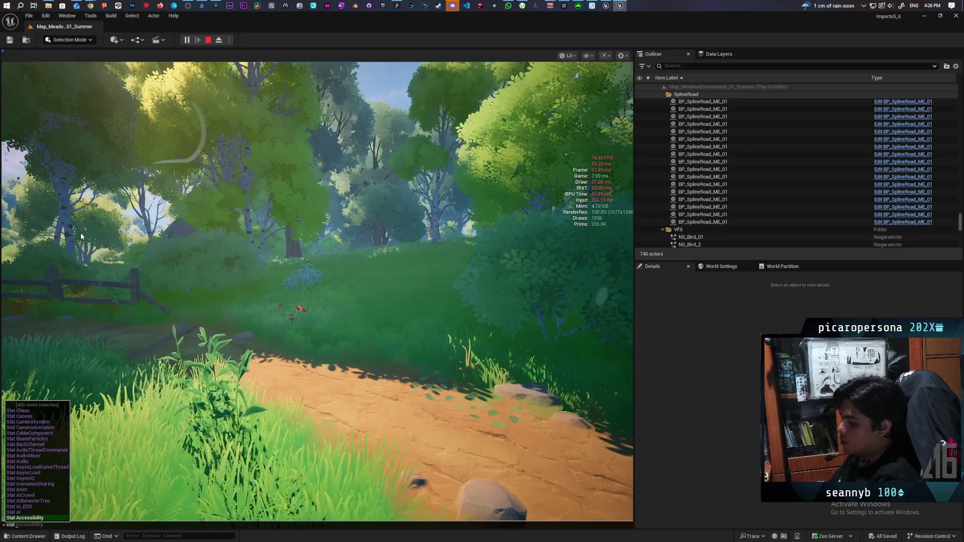
{"action": "type", "text": "gpu"}
{"action": "key", "text": "Return"}
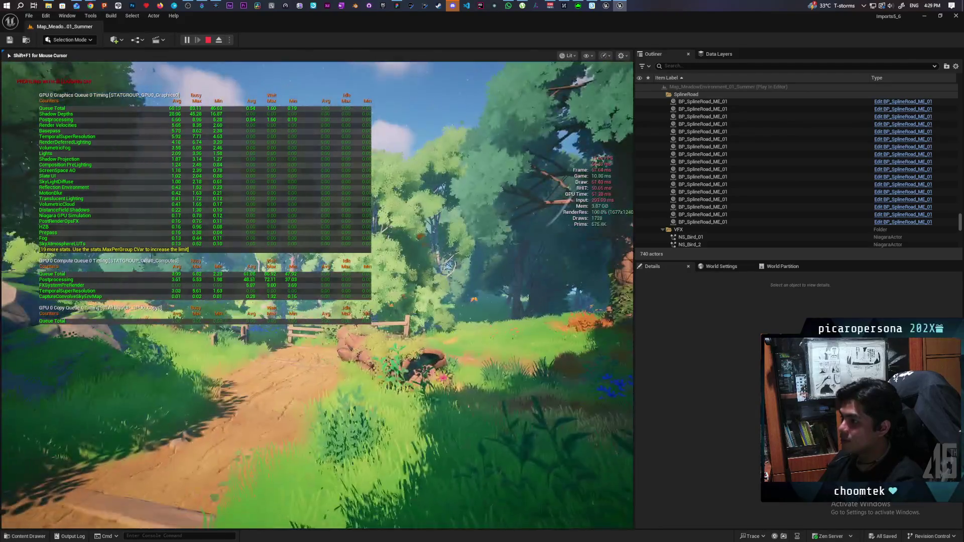
Stop the Play In Editor session and return to the level editor
{"action": "key", "text": "Escape"}
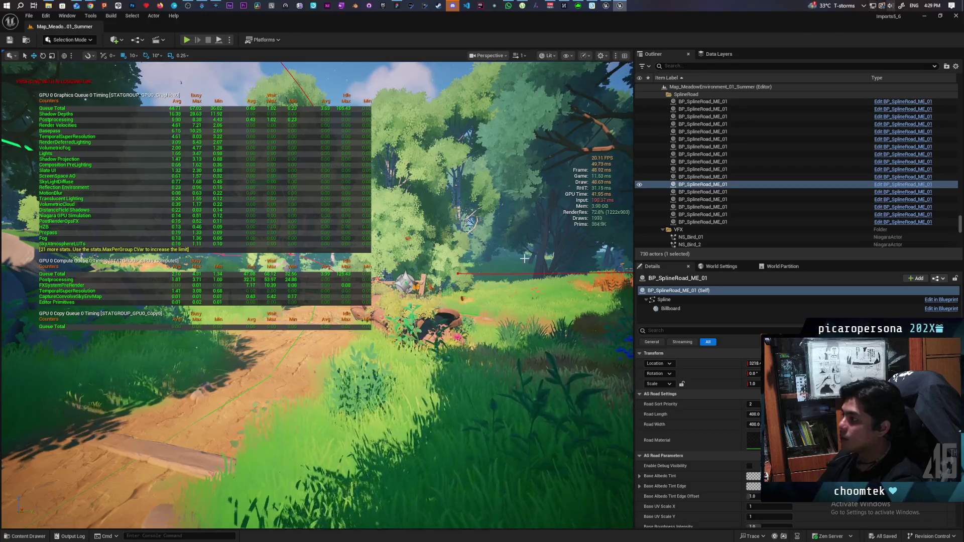
Frame the road, filter the Outliner by 'light', and hide the DirectionalLight
{"action": "key", "text": "f"}
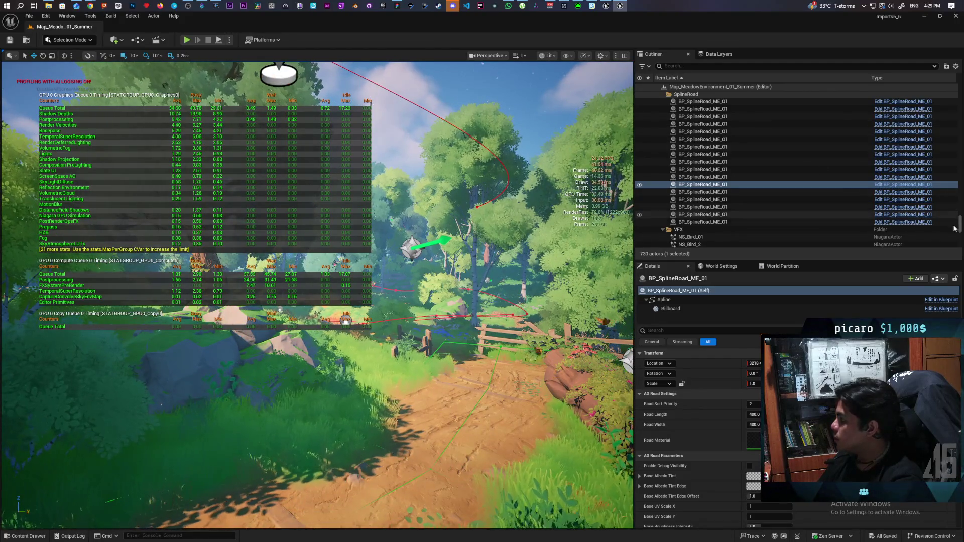
{"action": "left_click_drag", "start_coordinate": [954, 227], "coordinate": [951, 75]}
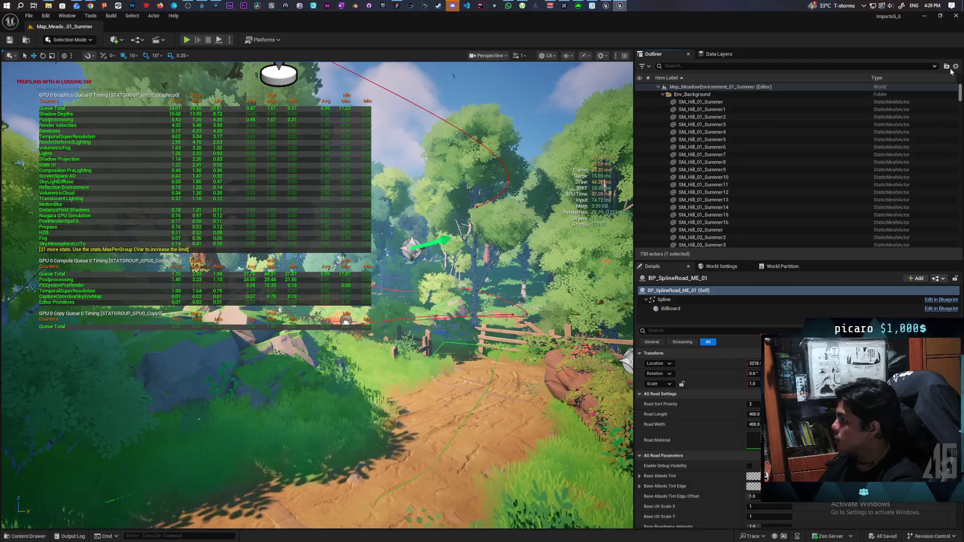
{"action": "left_click", "coordinate": [711, 67]}
{"action": "type", "text": "light"}
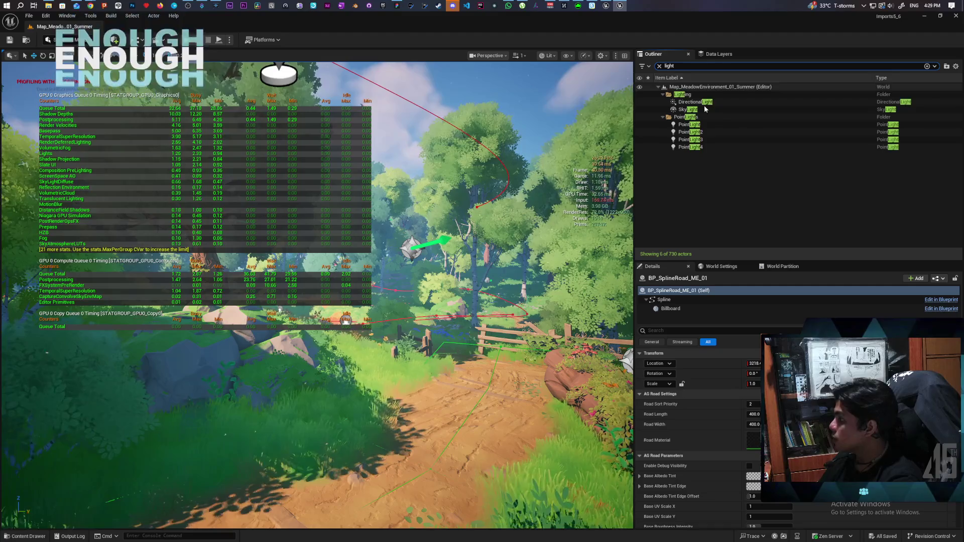
{"action": "left_click", "coordinate": [697, 102]}
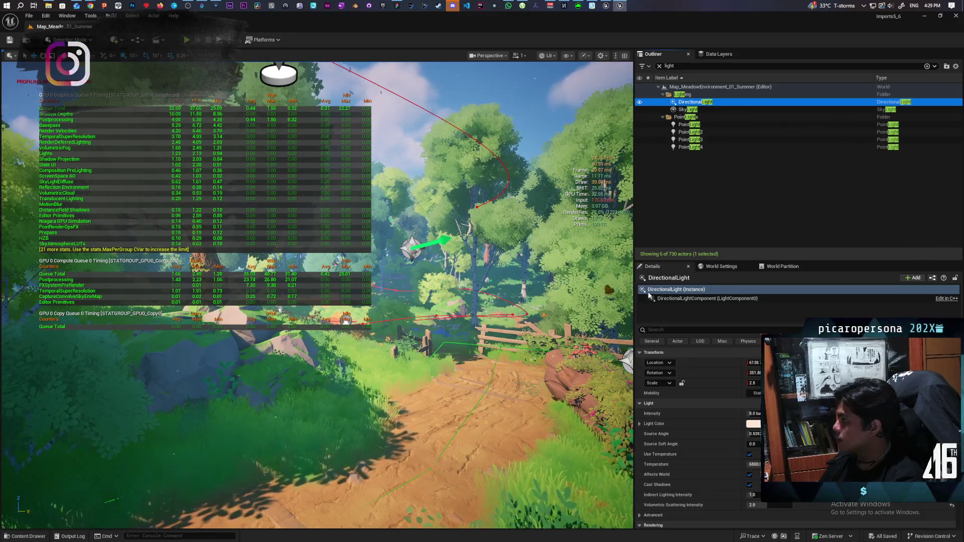
{"action": "left_click", "coordinate": [639, 103]}
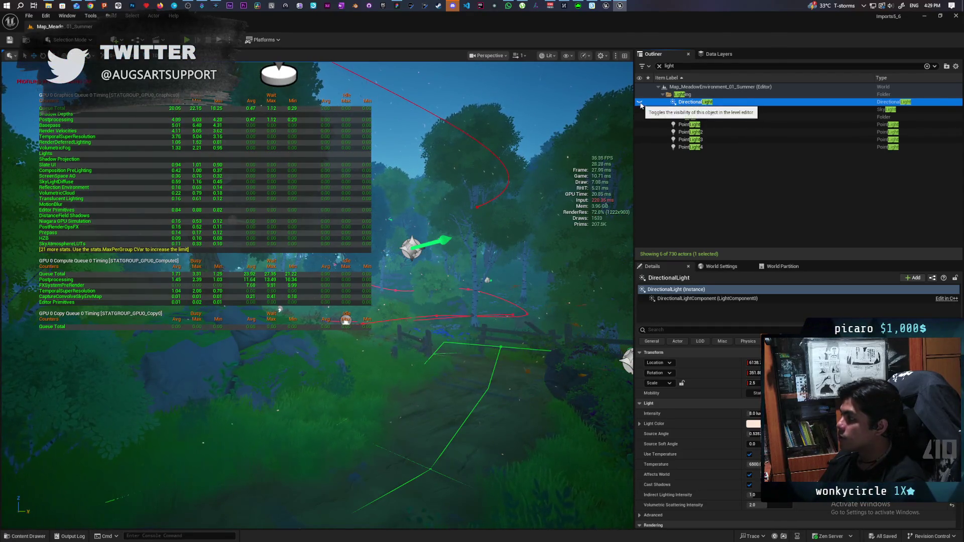
{"action": "left_click", "coordinate": [639, 103]}
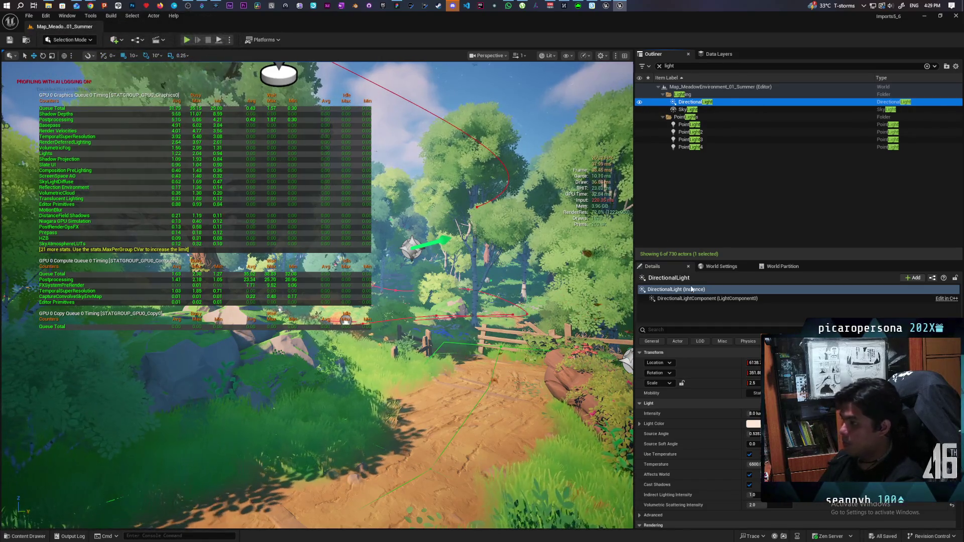
{"action": "left_click", "coordinate": [700, 317]}
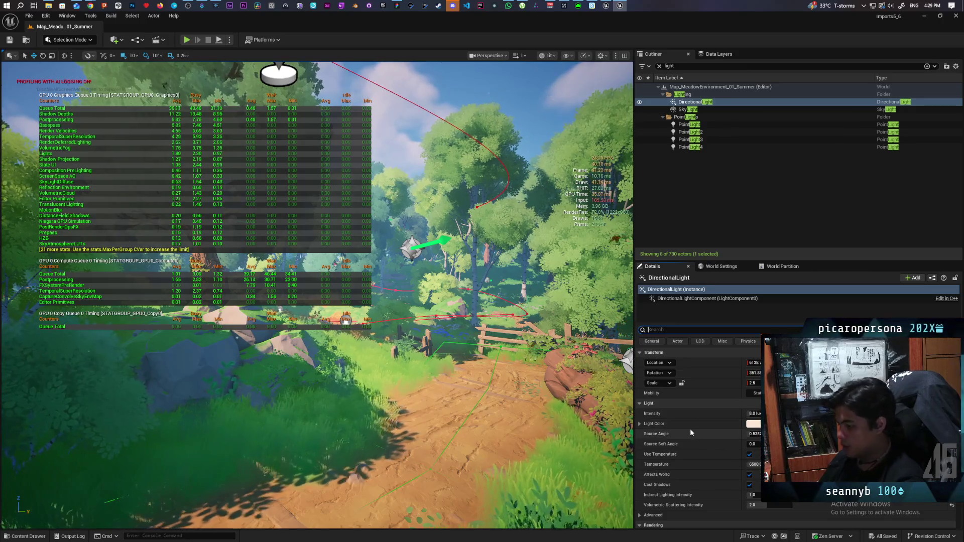
Set the directional light's Num Dynamic Shadow Cascades to 2
{"action": "type", "text": "cas"}
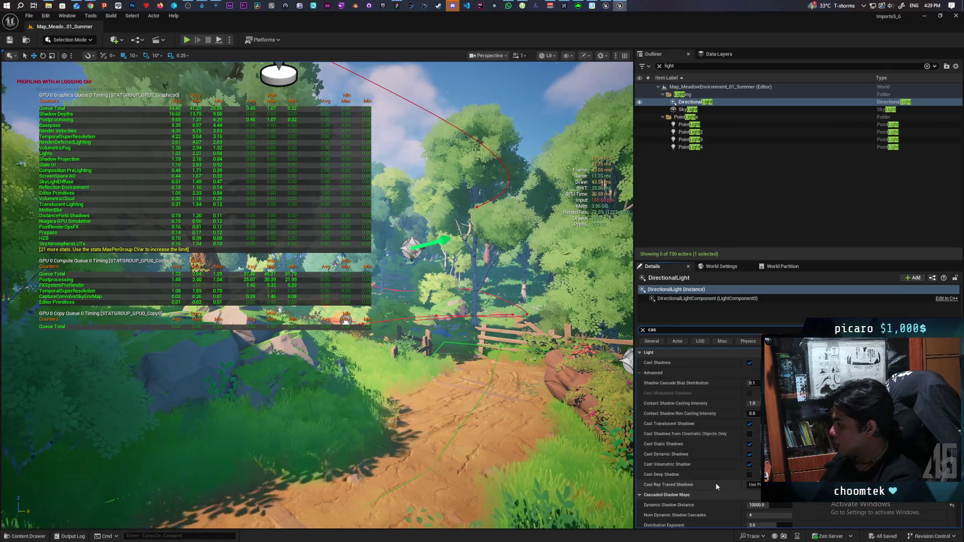
{"action": "left_click", "coordinate": [747, 515]}
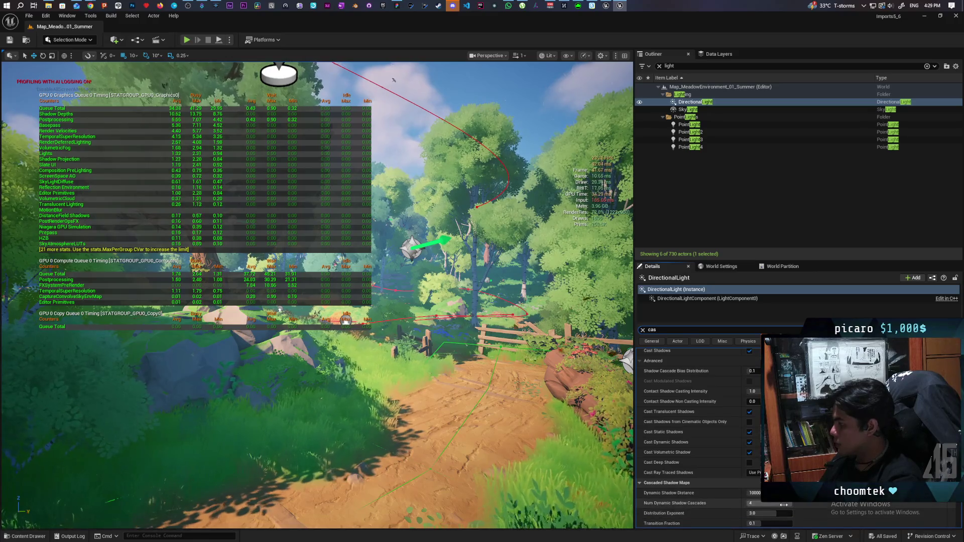
{"action": "type", "text": "2"}
{"action": "key", "text": "Return"}
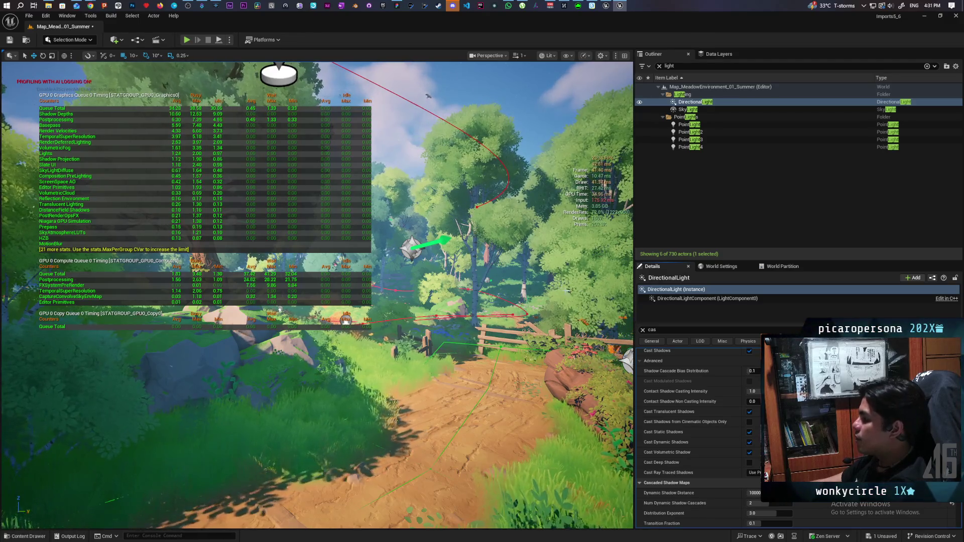
Change the Details property search to 'distance'
{"action": "left_click", "coordinate": [667, 331]}
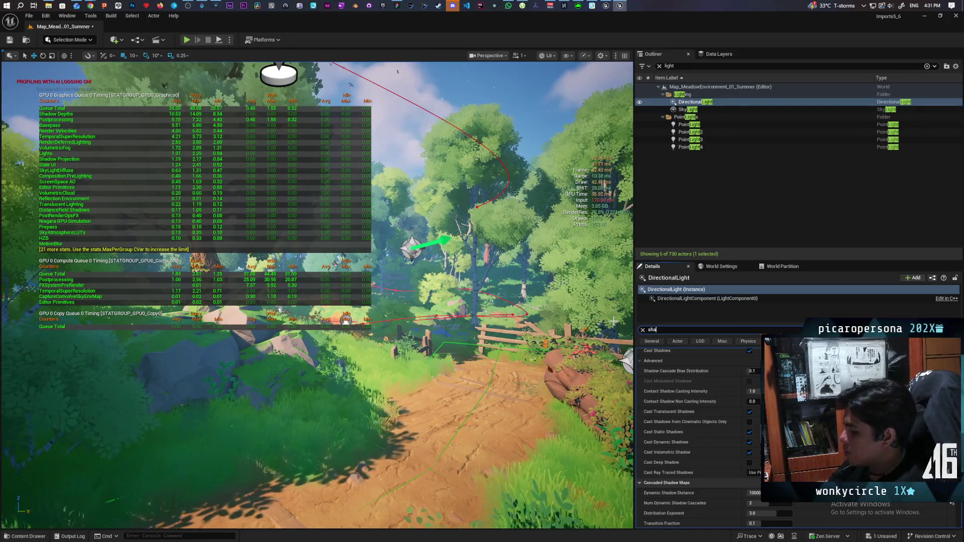
{"action": "type", "text": "shadow"}
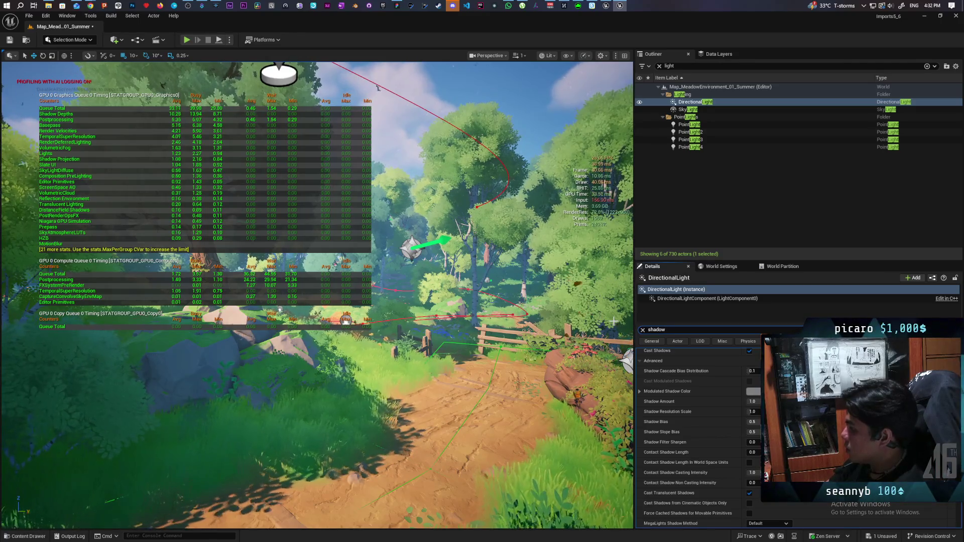
{"action": "type", "text": " dep"}
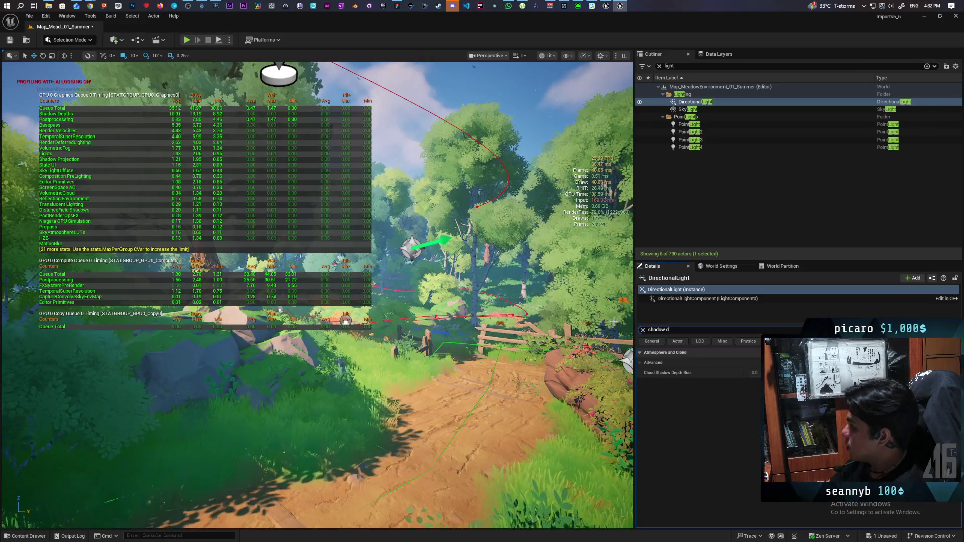
{"action": "key", "text": "BackSpace"}
{"action": "key", "text": "BackSpace"}
{"action": "key", "text": "BackSpace"}
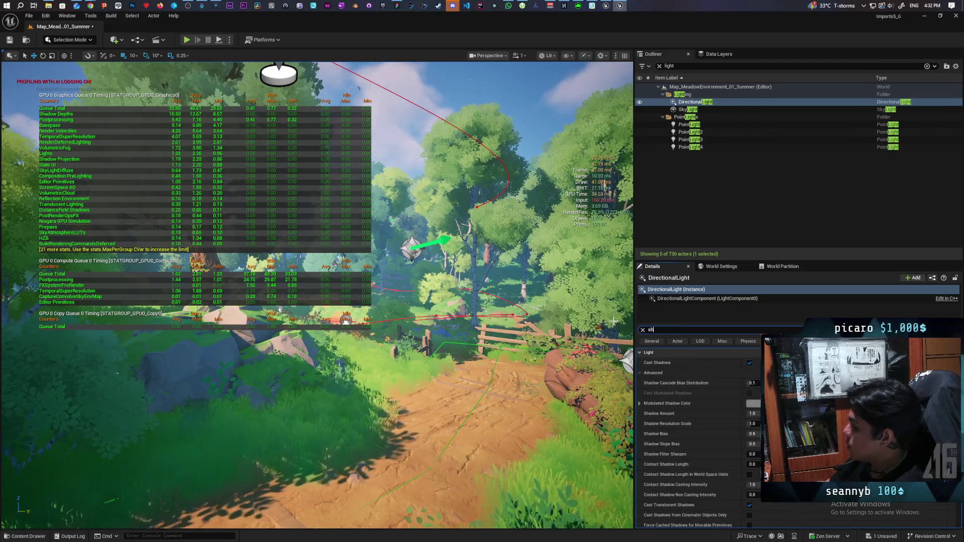
{"action": "key", "text": "BackSpace"}
{"action": "key", "text": "BackSpace"}
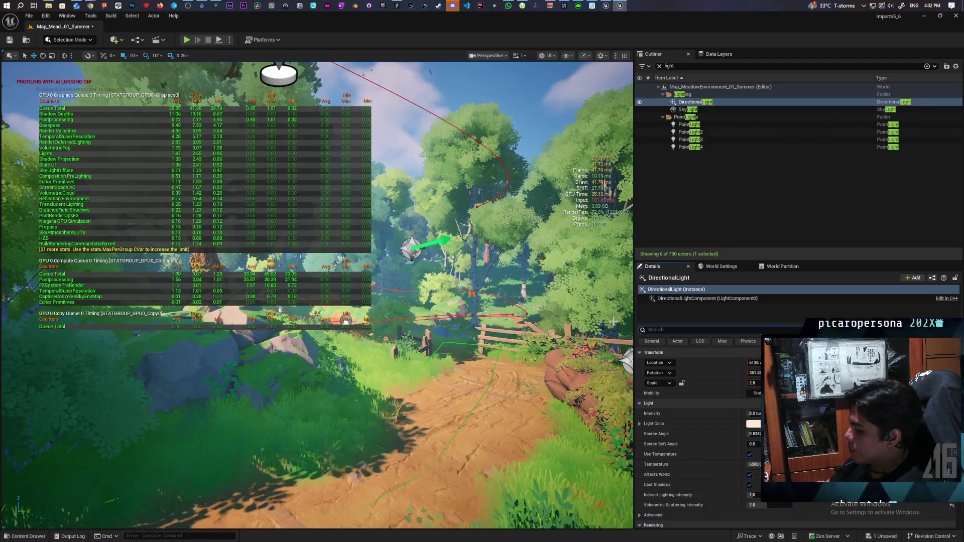
{"action": "type", "text": "distance"}
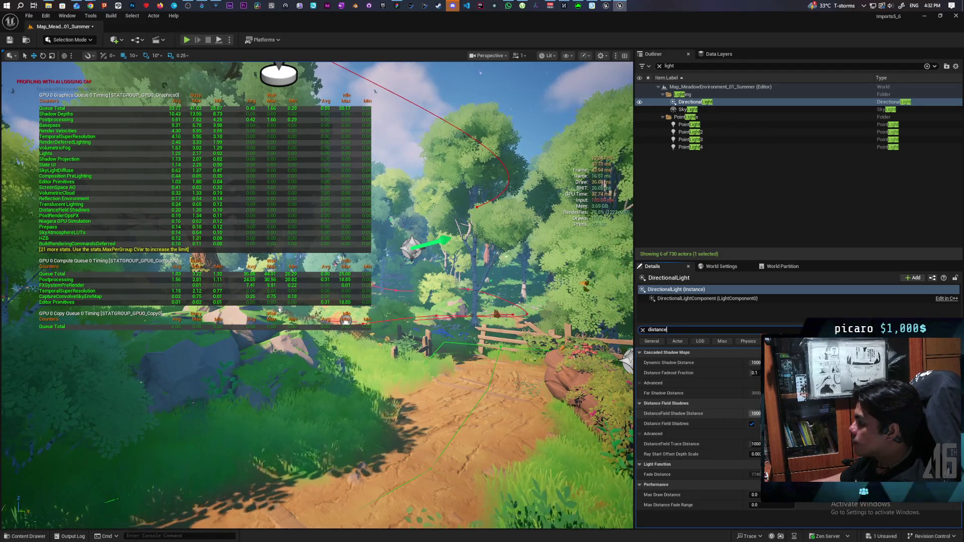
Set Dynamic Shadow Distance to 7000 and enable Distance Field Shadows
{"action": "left_click", "coordinate": [756, 363]}
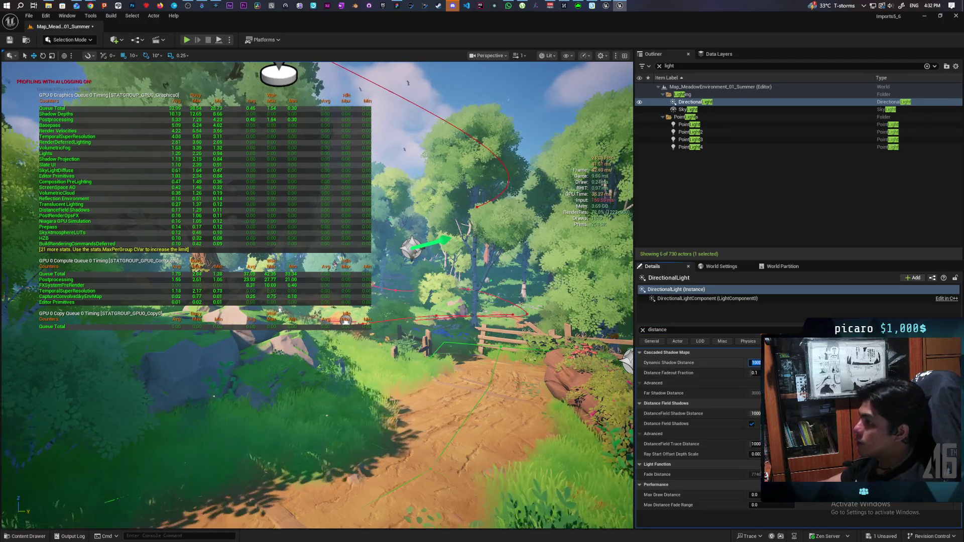
{"action": "type", "text": "7"}
{"action": "key", "text": "Return"}
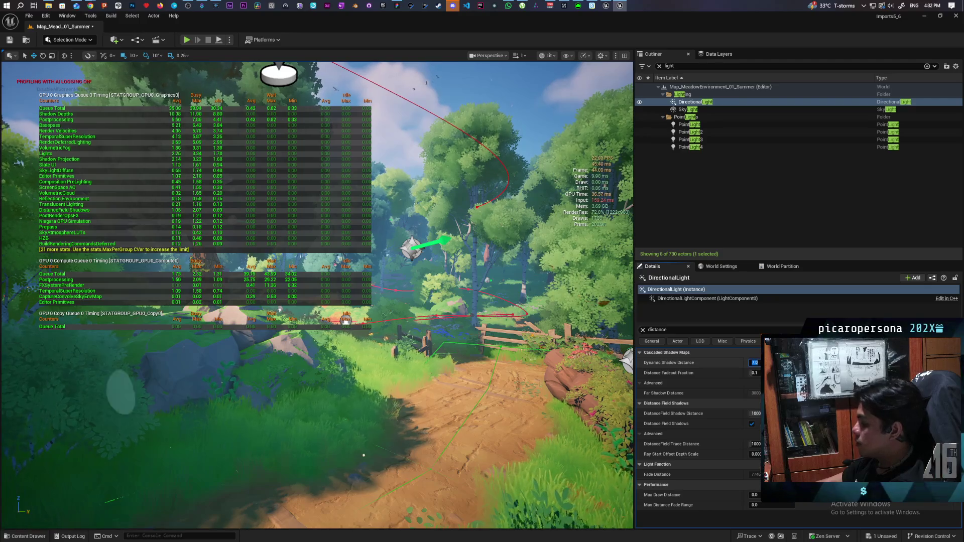
{"action": "type", "text": "7"}
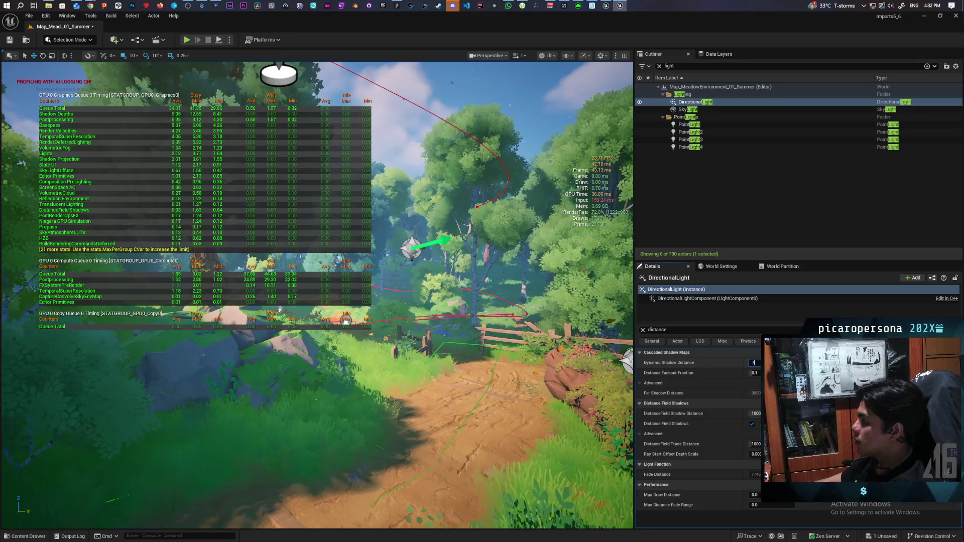
{"action": "key", "text": "Return"}
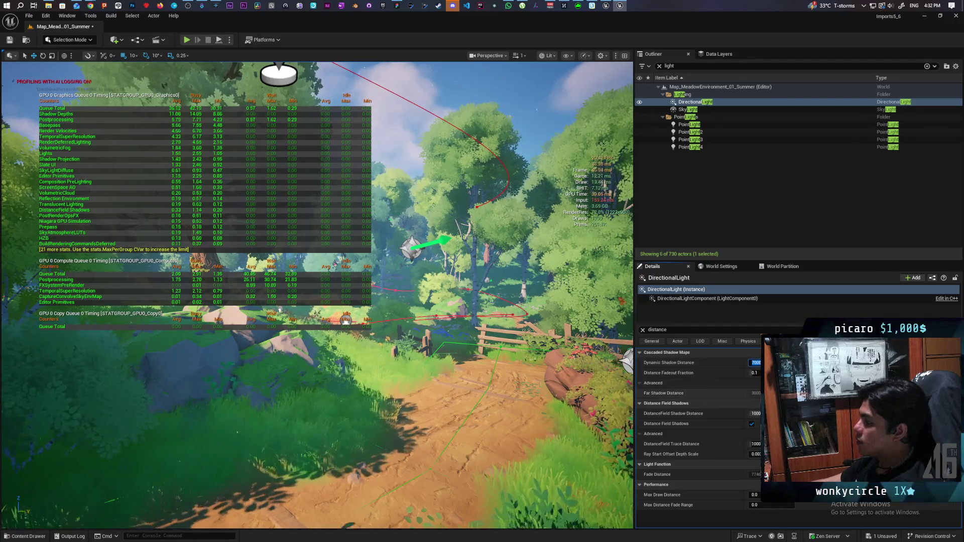
{"action": "left_click", "coordinate": [752, 424]}
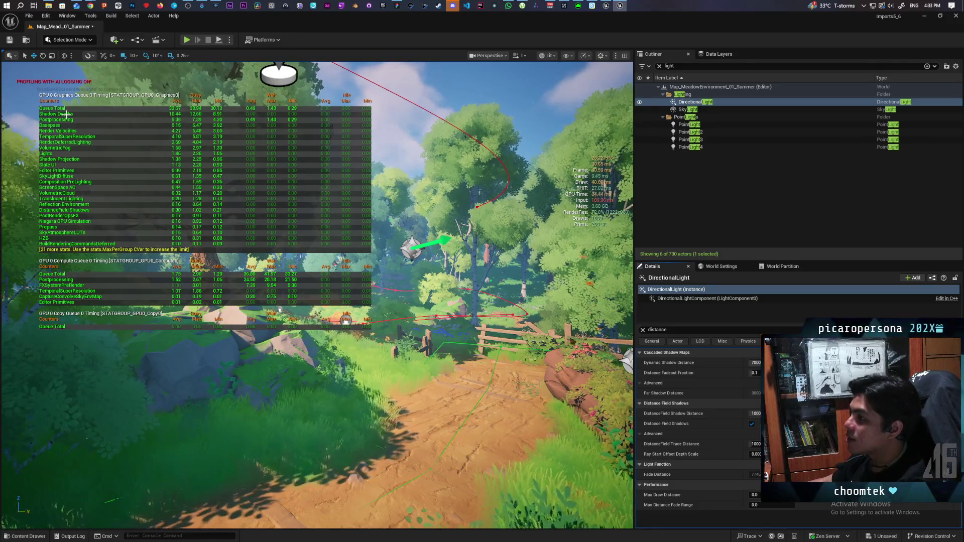
Turn the view toward the tree, back to the dirt path, then start Play In Editor
{"action": "left_click_drag", "start_coordinate": [404, 375], "coordinate": [302, 371]}
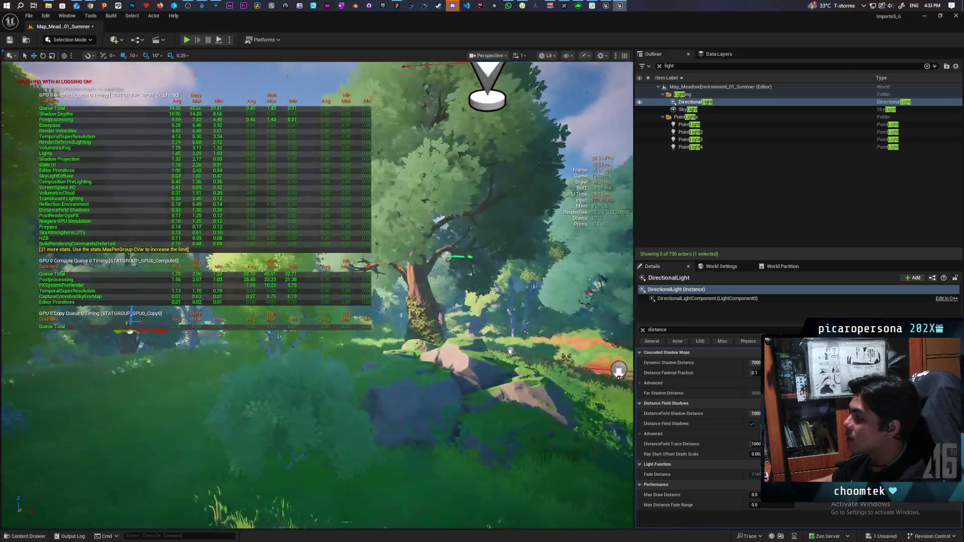
{"action": "mouse_move", "coordinate": [405, 374]}
{"action": "left_mouse_down"}
{"action": "mouse_move", "coordinate": [502, 372]}
{"action": "mouse_move", "coordinate": [512, 348]}
{"action": "mouse_move", "coordinate": [532, 346]}
{"action": "mouse_move", "coordinate": [517, 331]}
{"action": "mouse_move", "coordinate": [542, 332]}
{"action": "mouse_move", "coordinate": [535, 330]}
{"action": "left_mouse_up"}
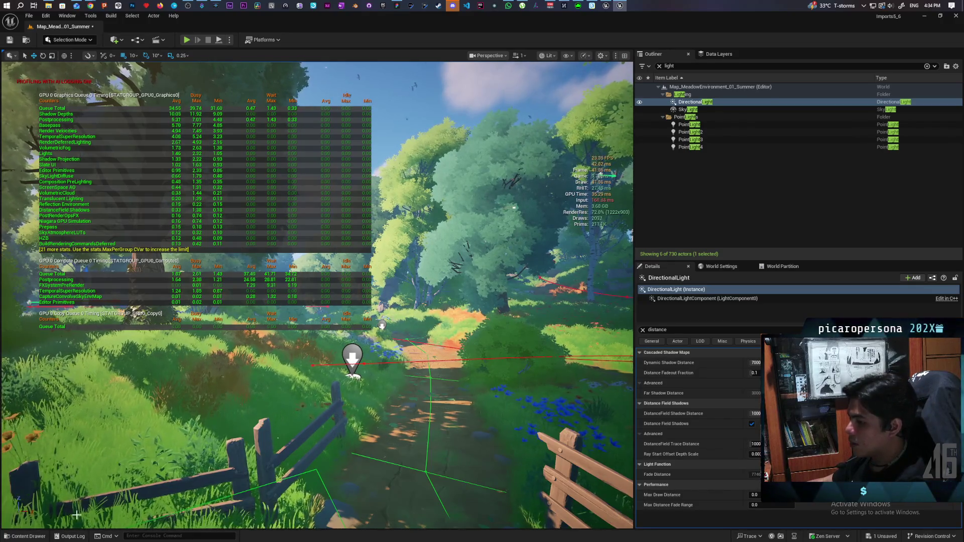
{"action": "key", "text": "alt+p"}
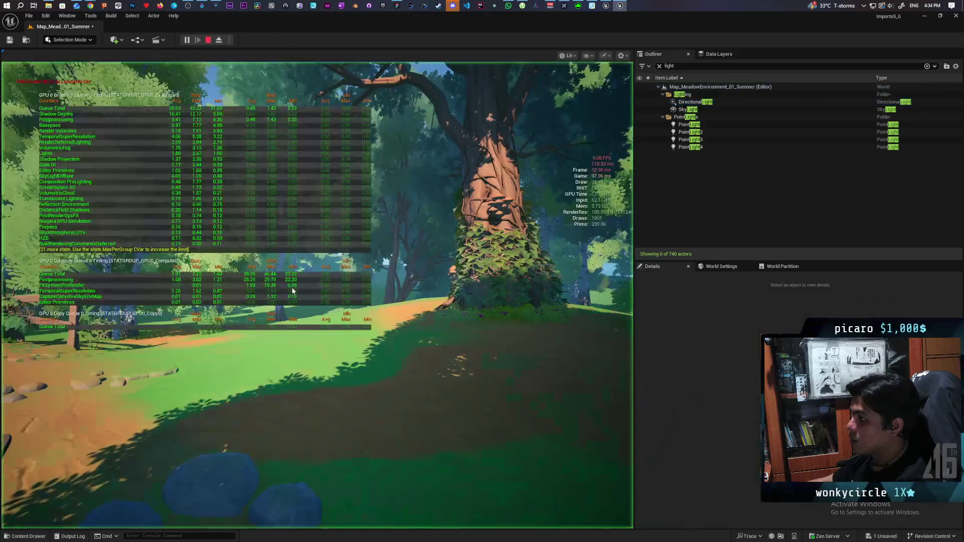
Walk forward along the dirt path toward the fence
{"action": "key", "text": "w"}
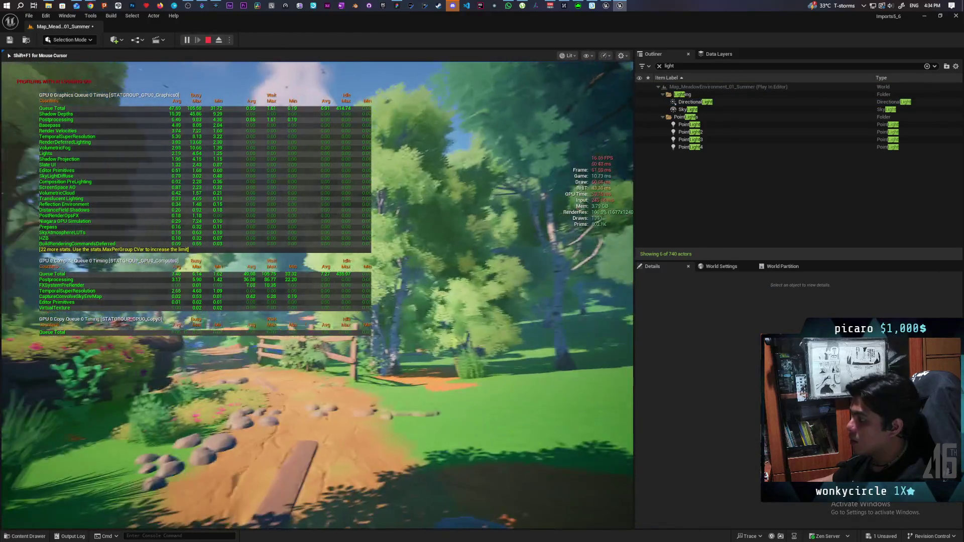
{"action": "key", "text": "w"}
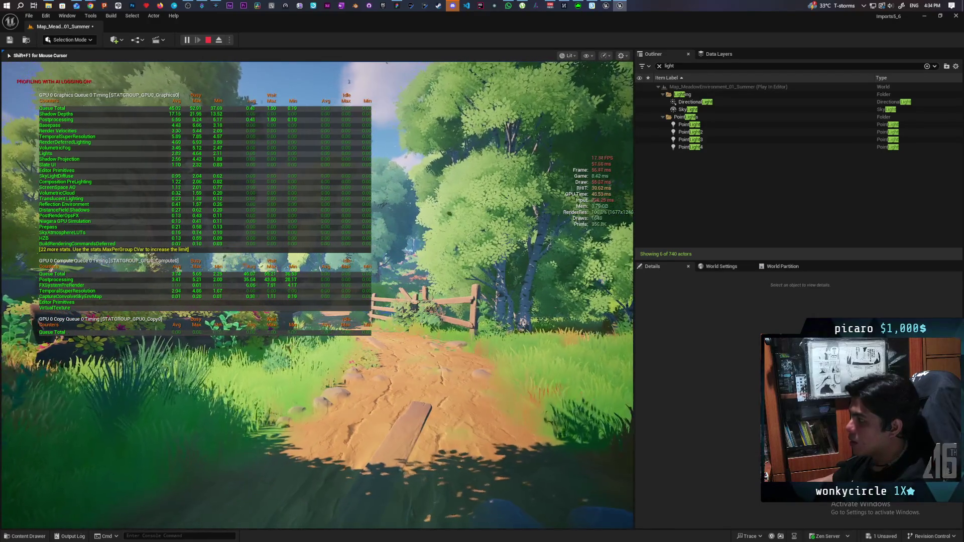
{"action": "key", "text": "d"}
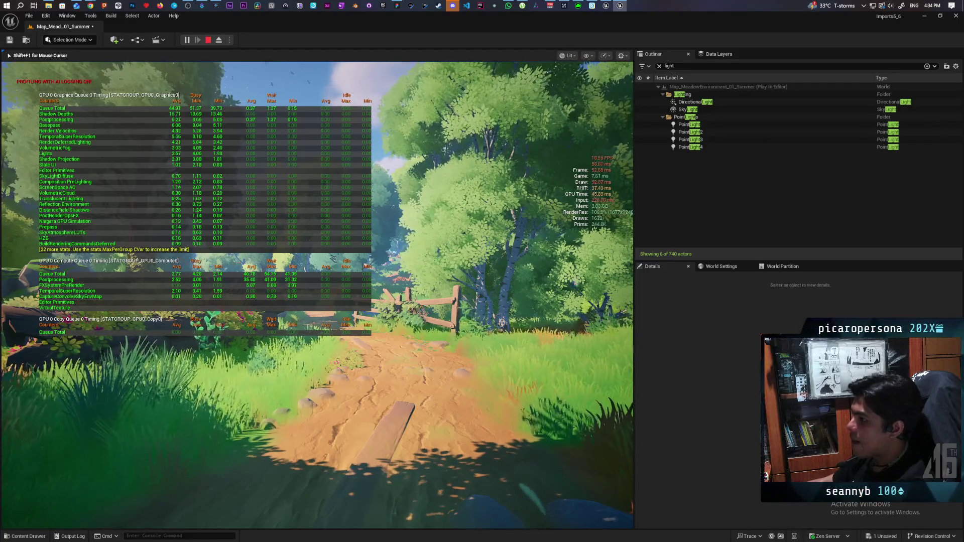
{"action": "key", "text": "w"}
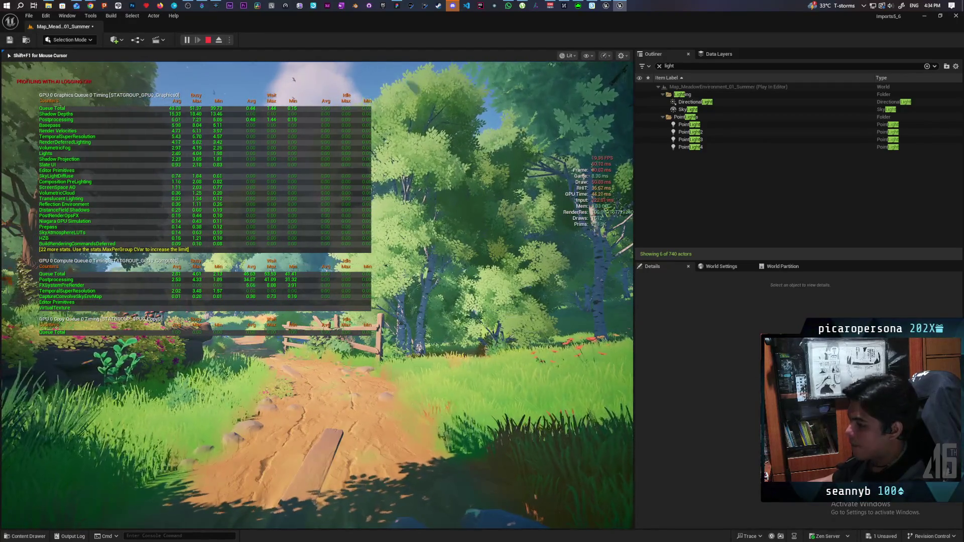
Capture a GPU profile with the ProfileGPU console command
{"action": "key", "text": "grave"}
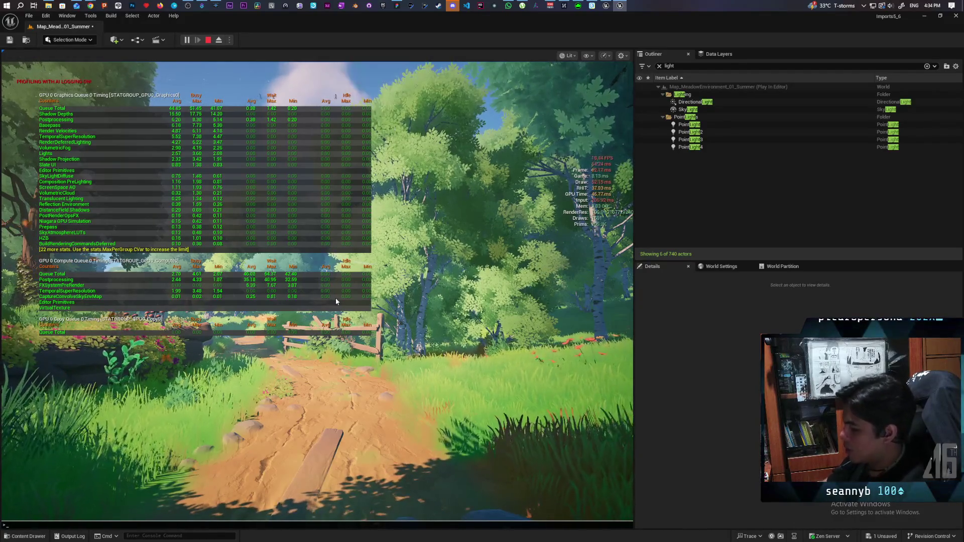
{"action": "type", "text": "profile"}
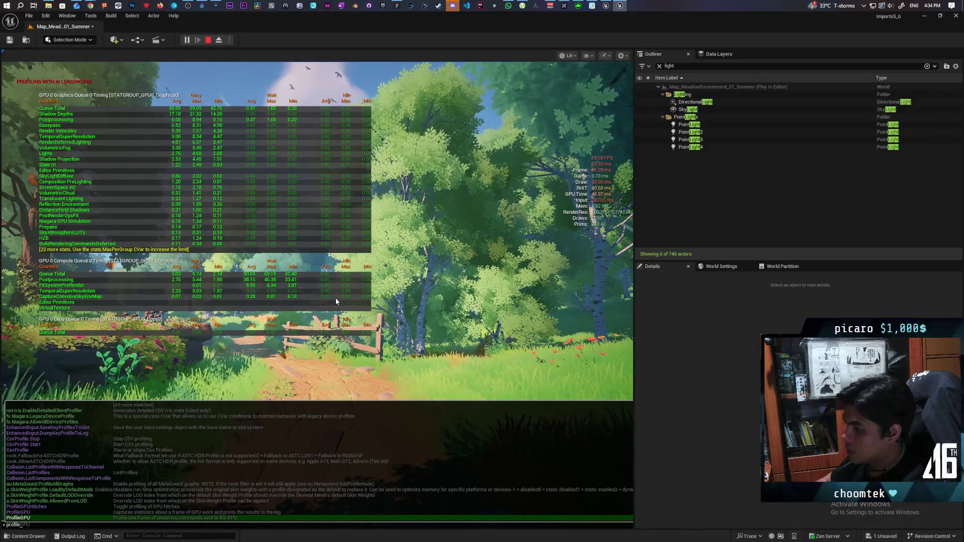
{"action": "key", "text": "Tab"}
{"action": "key", "text": "Return"}
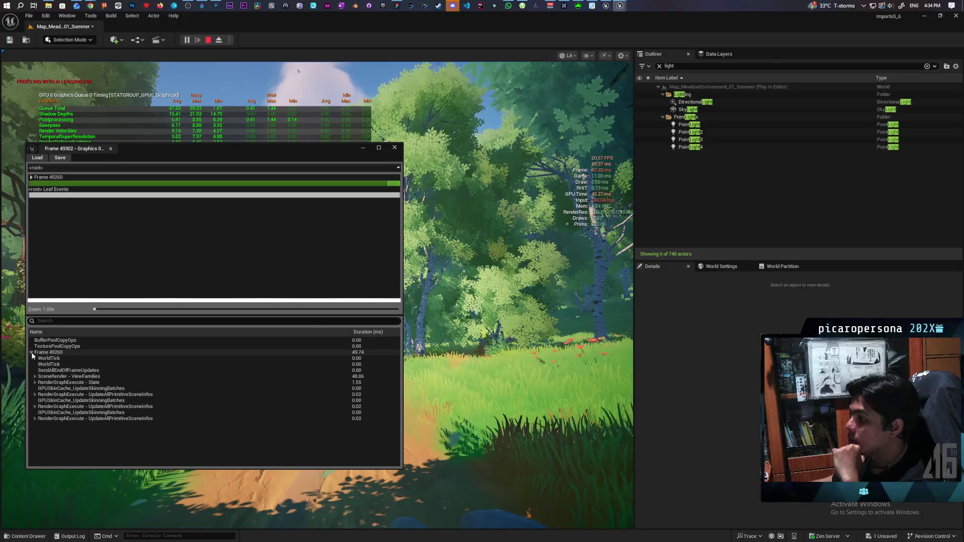
Sort the GPU profile by duration and expand SceneRender down to ShadowDepths, virtual shadow maps and PostProcessing
{"action": "left_click", "coordinate": [372, 332]}
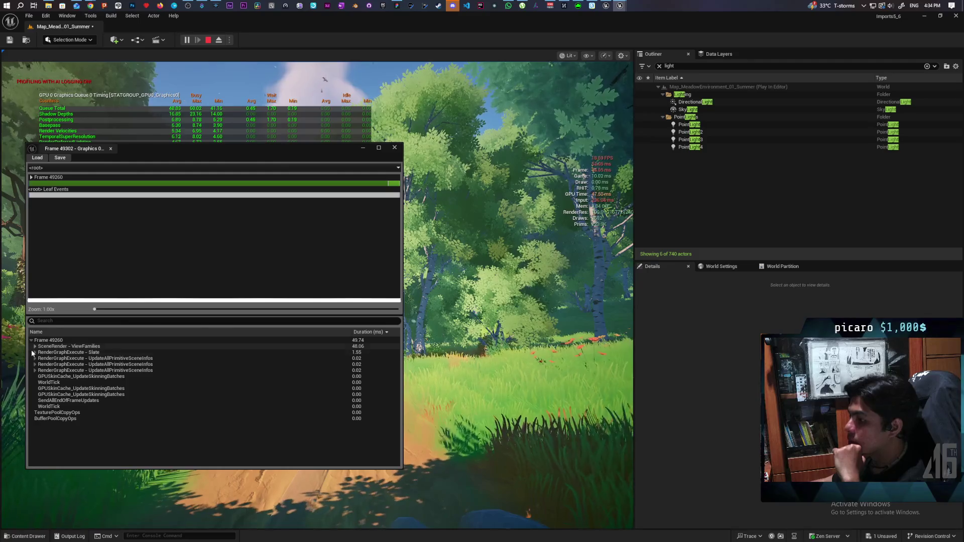
{"action": "left_click", "coordinate": [34, 346]}
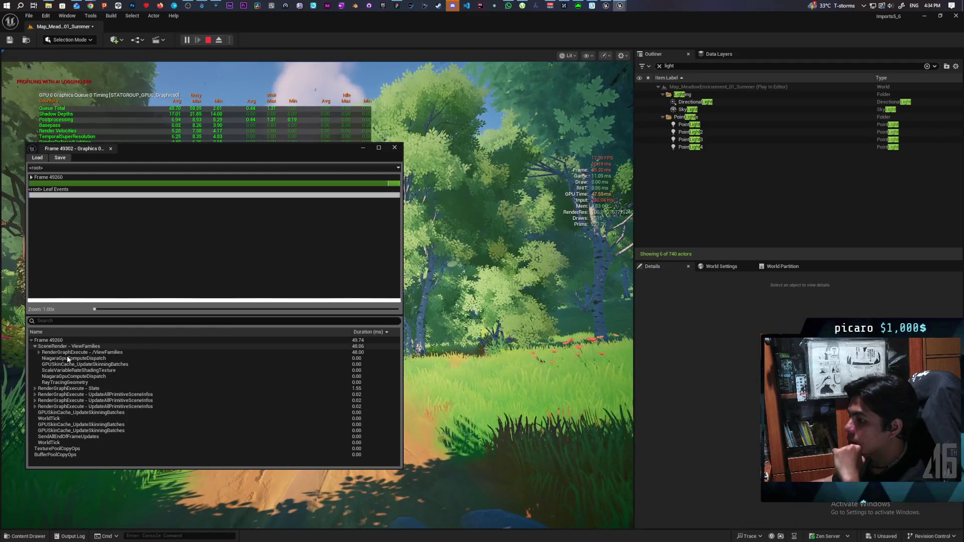
{"action": "left_click", "coordinate": [39, 352]}
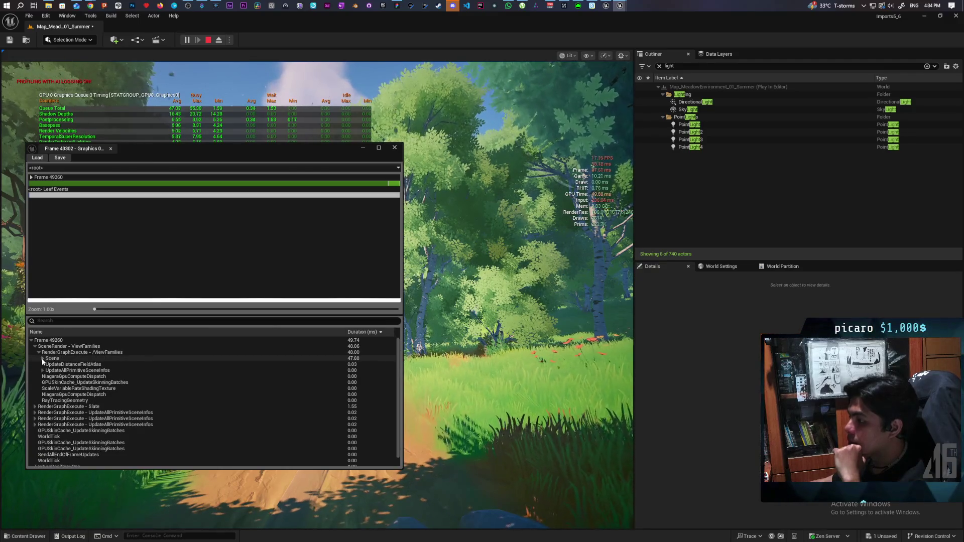
{"action": "left_click", "coordinate": [43, 358]}
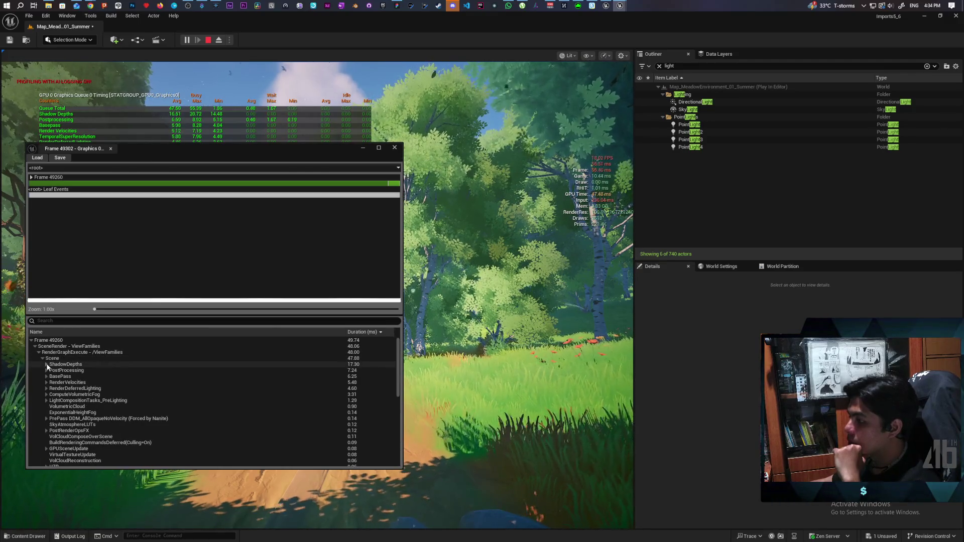
{"action": "left_click", "coordinate": [47, 364]}
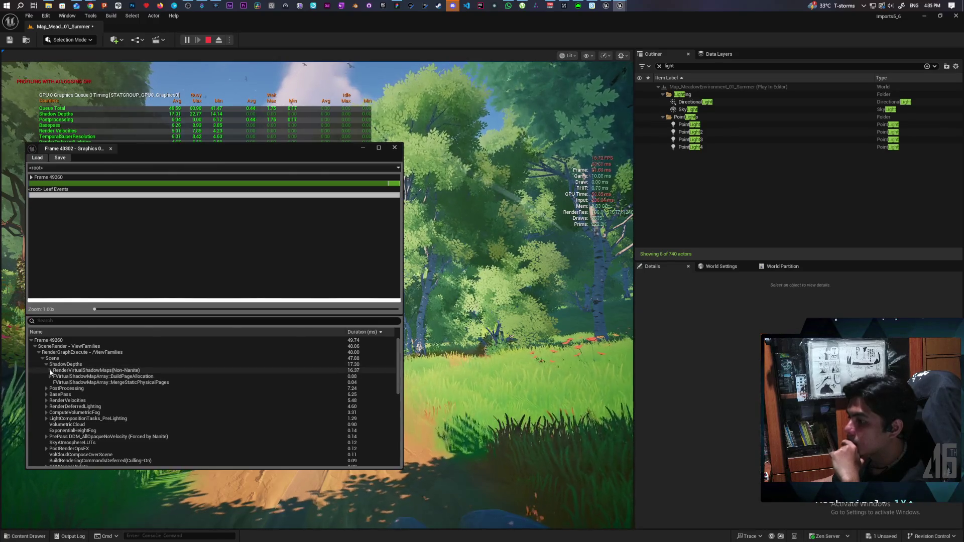
{"action": "left_click", "coordinate": [50, 370]}
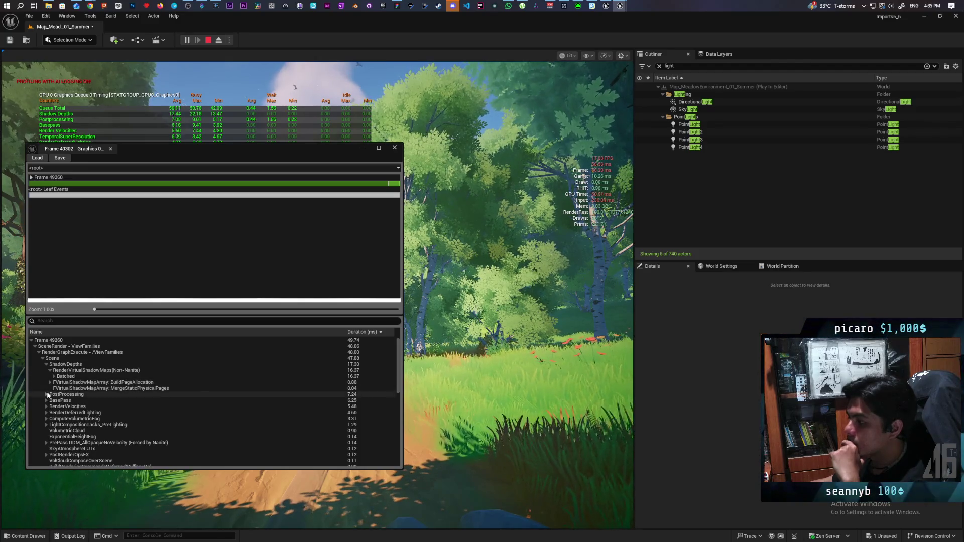
{"action": "left_click", "coordinate": [47, 395]}
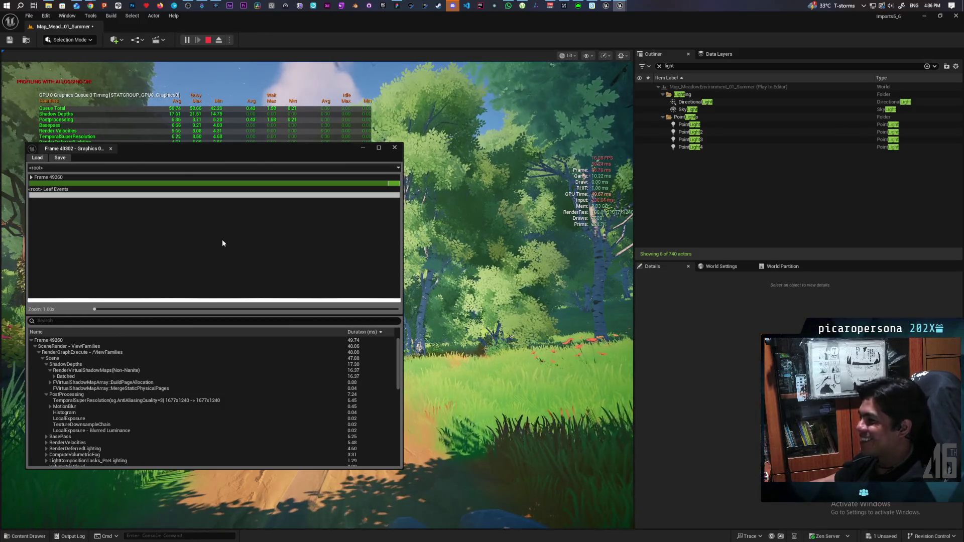
Drill into Frame 49260, re-expand down to ShadowDepths, and close the profile window
{"action": "double_click", "coordinate": [32, 182]}
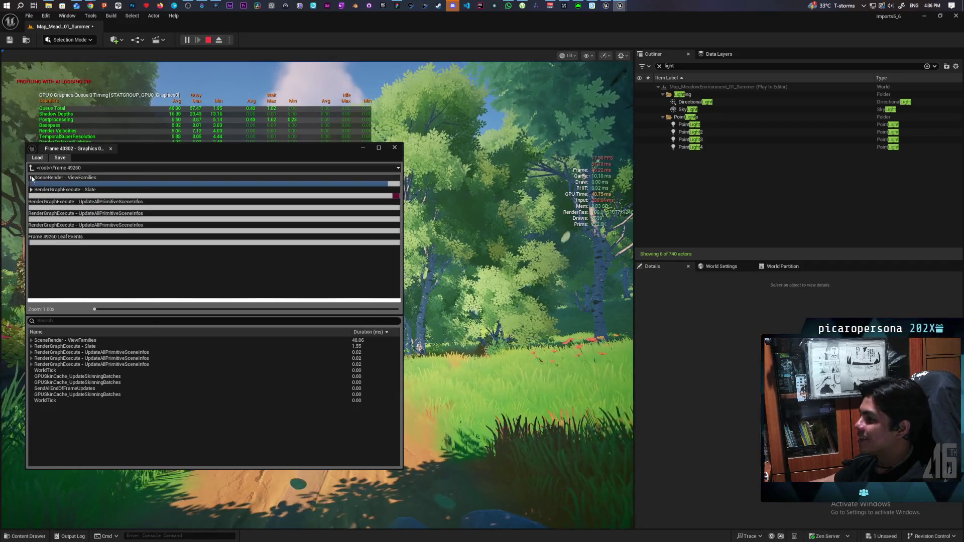
{"action": "double_click", "coordinate": [32, 183]}
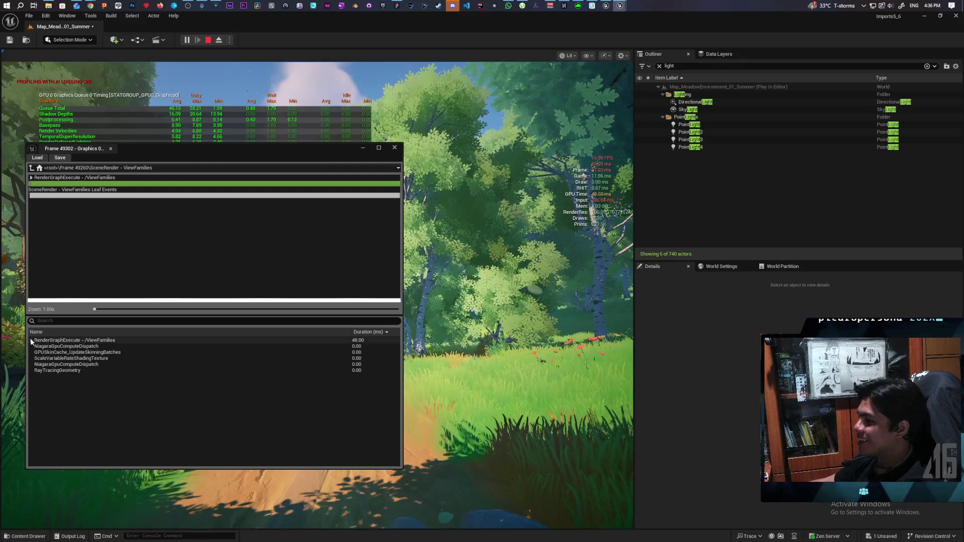
{"action": "left_click", "coordinate": [31, 341]}
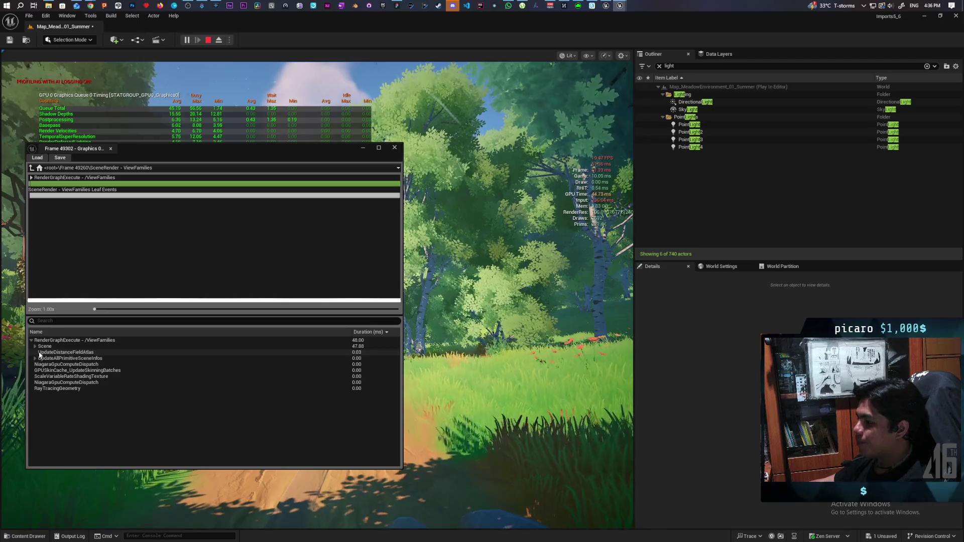
{"action": "left_click", "coordinate": [35, 346]}
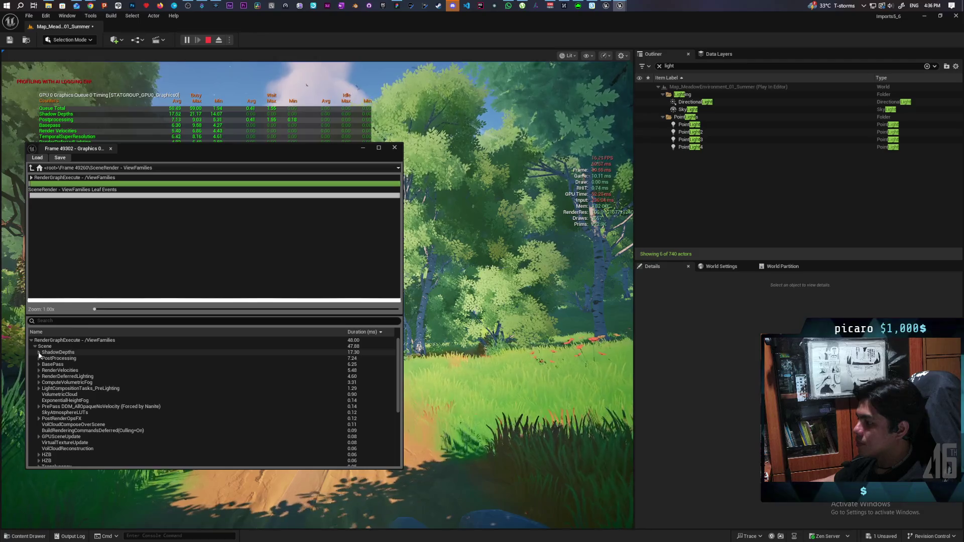
{"action": "left_click", "coordinate": [39, 352]}
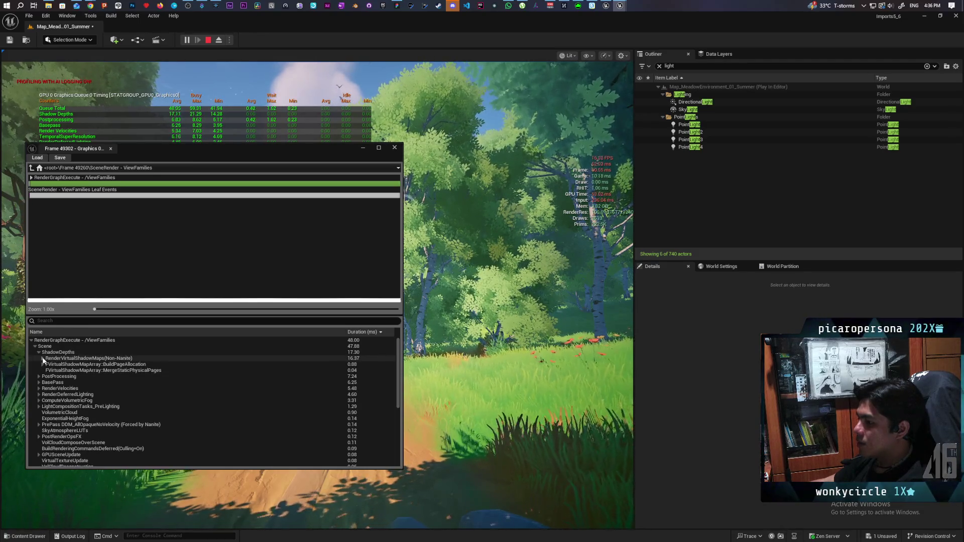
{"action": "left_click", "coordinate": [389, 149]}
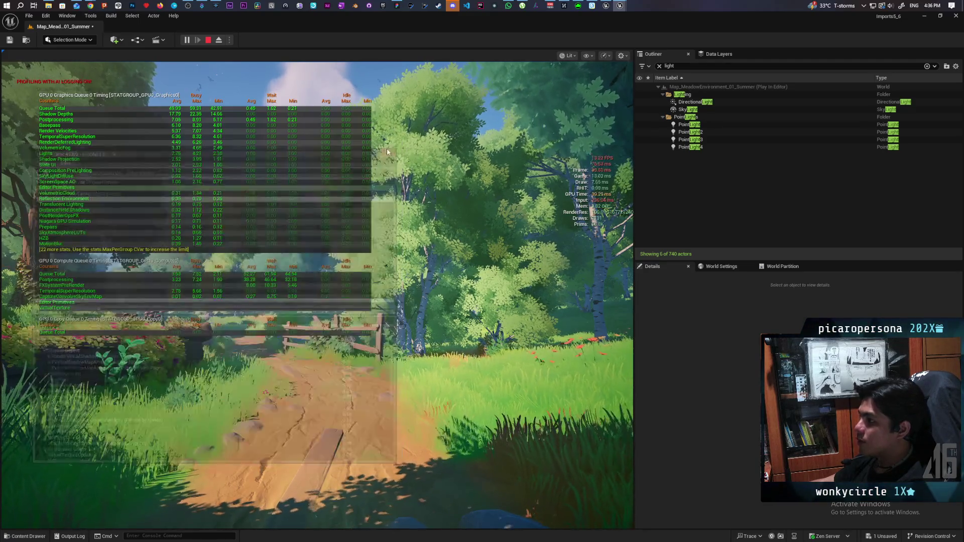
Stop Play In Editor with Esc and open the Edit menu
{"action": "key", "text": "Escape"}
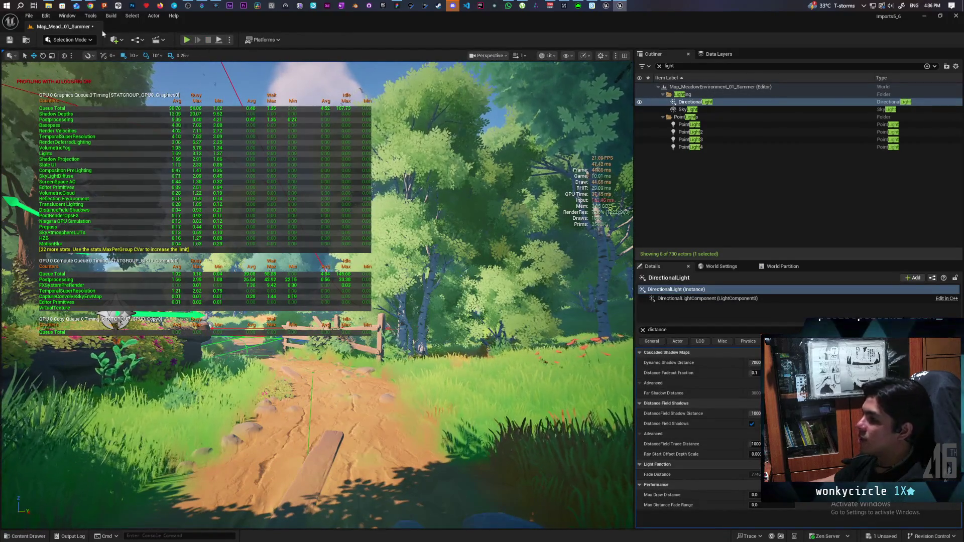
{"action": "left_click", "coordinate": [46, 15]}
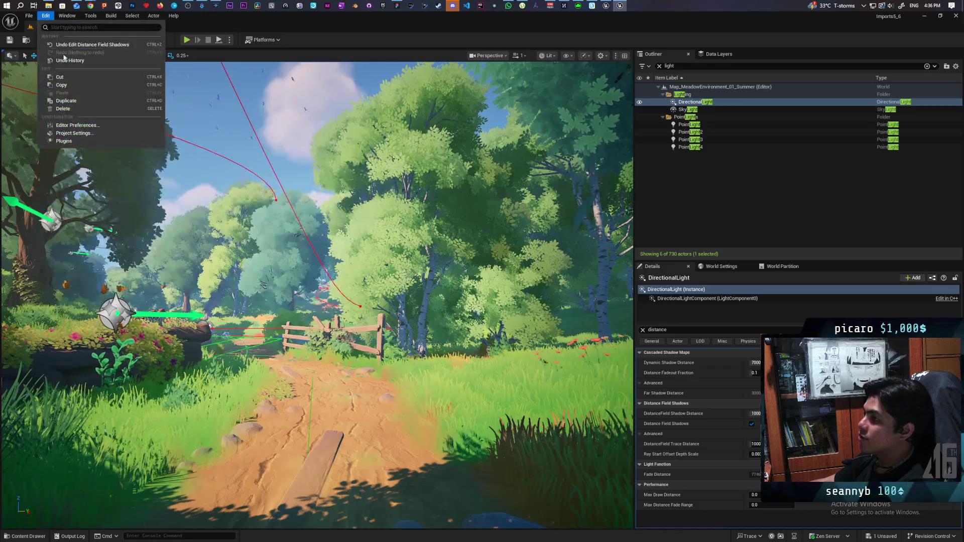
In Project Settings, search 'shadow ma' and change Shadow Map Method from Virtual Shadow Maps to Shadow Maps
{"action": "left_click", "coordinate": [82, 135]}
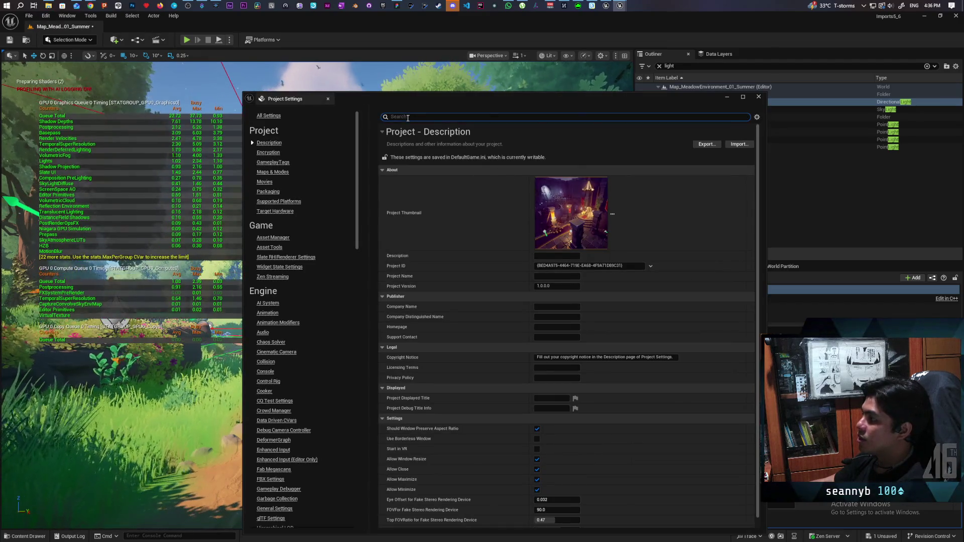
{"action": "left_click", "coordinate": [408, 117]}
{"action": "type", "text": "shadow"}
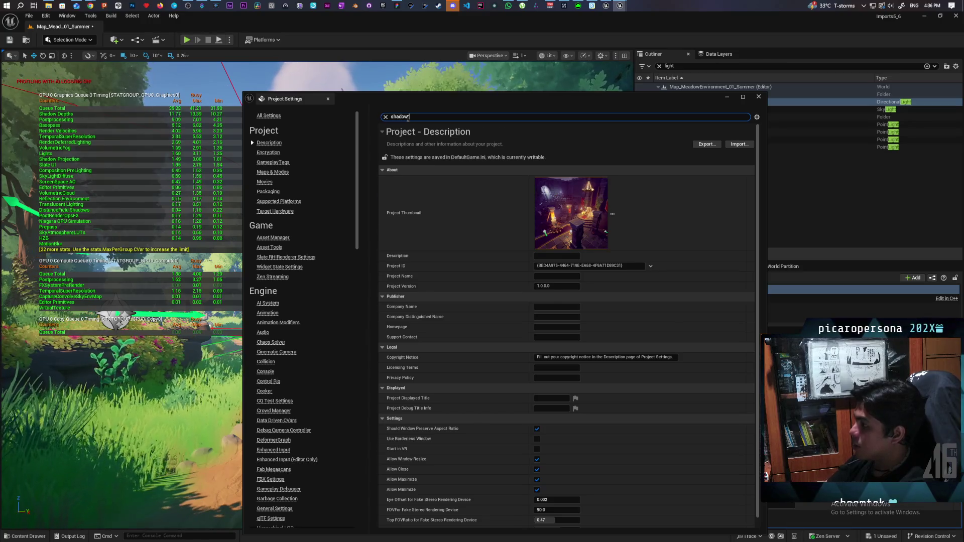
{"action": "type", "text": "ma"}
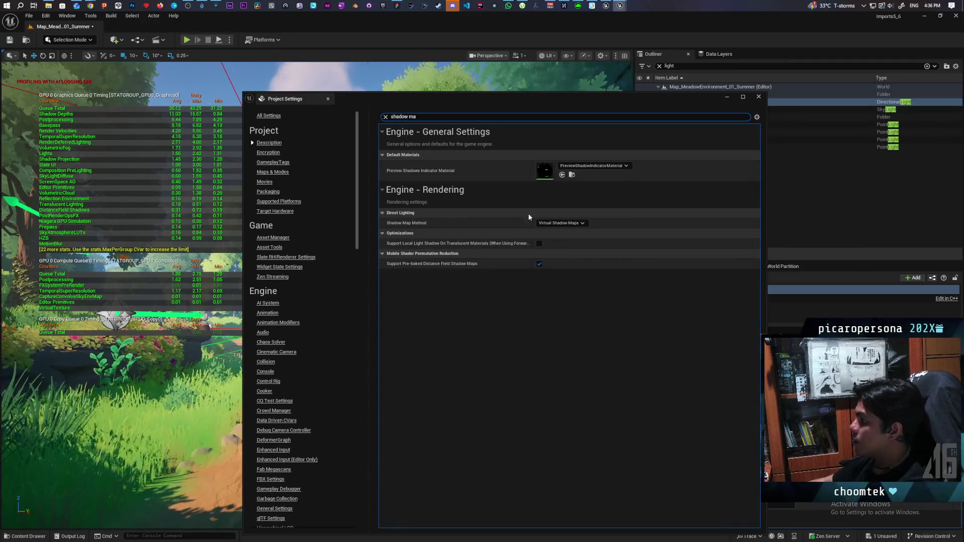
{"action": "left_click", "coordinate": [563, 223]}
{"action": "left_click", "coordinate": [564, 236]}
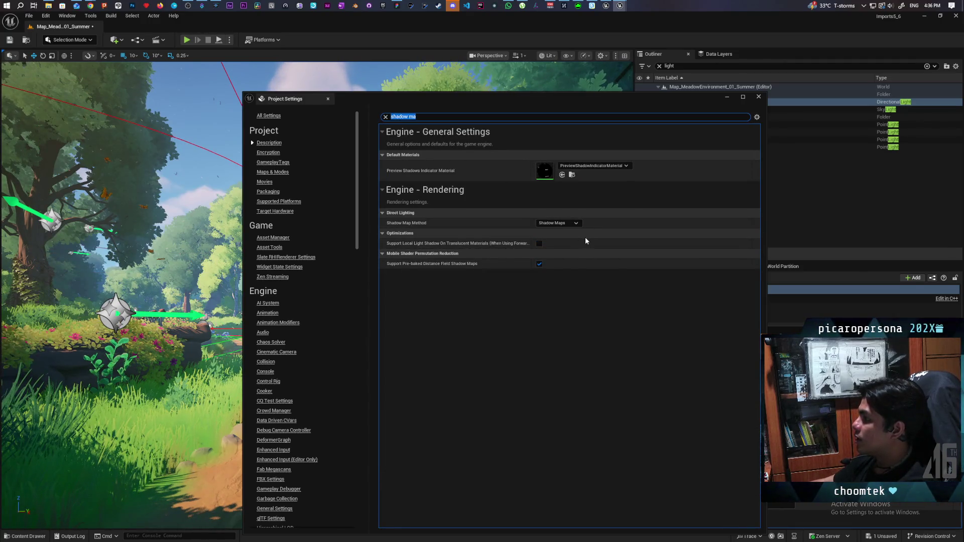
{"action": "left_click", "coordinate": [759, 98]}
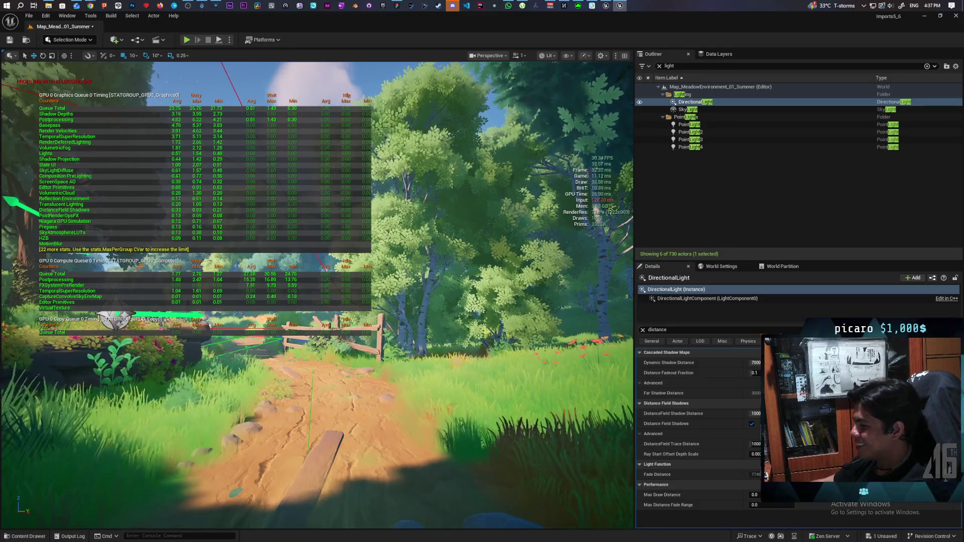
Fly the editor camera through the grass back to the dirt path and start Play In Editor with Alt+P
{"action": "key", "text": "w"}
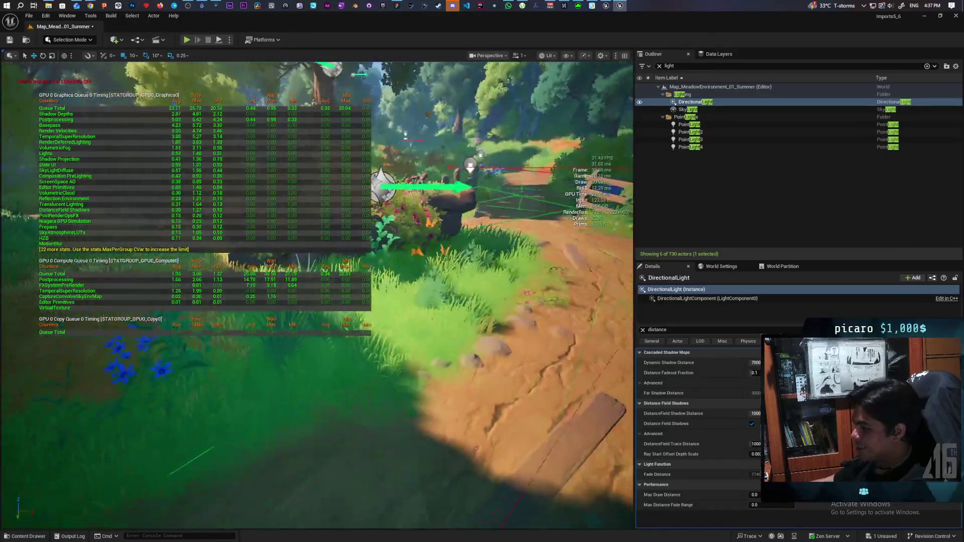
{"action": "key", "text": "w"}
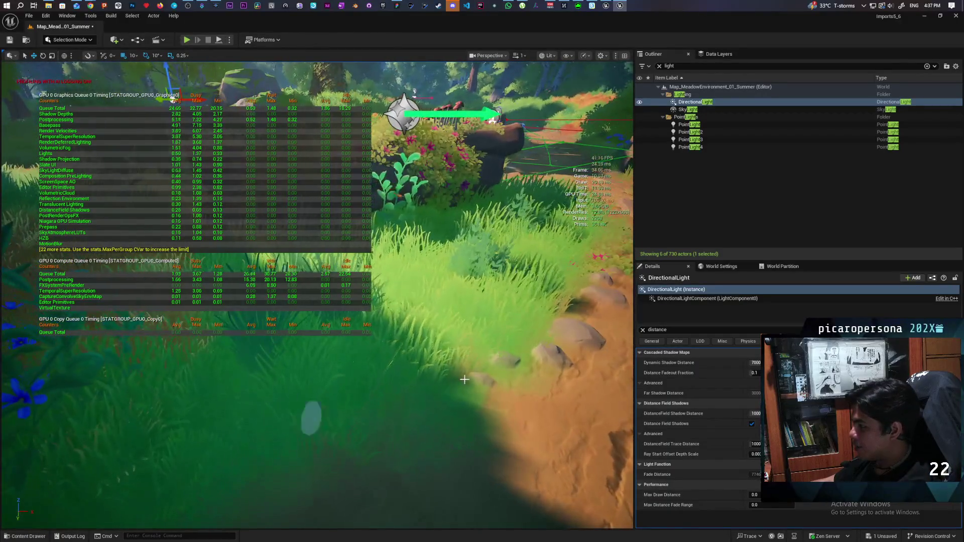
{"action": "scroll", "coordinate": [464, 380], "scroll_direction": "down", "scroll_amount": 5}
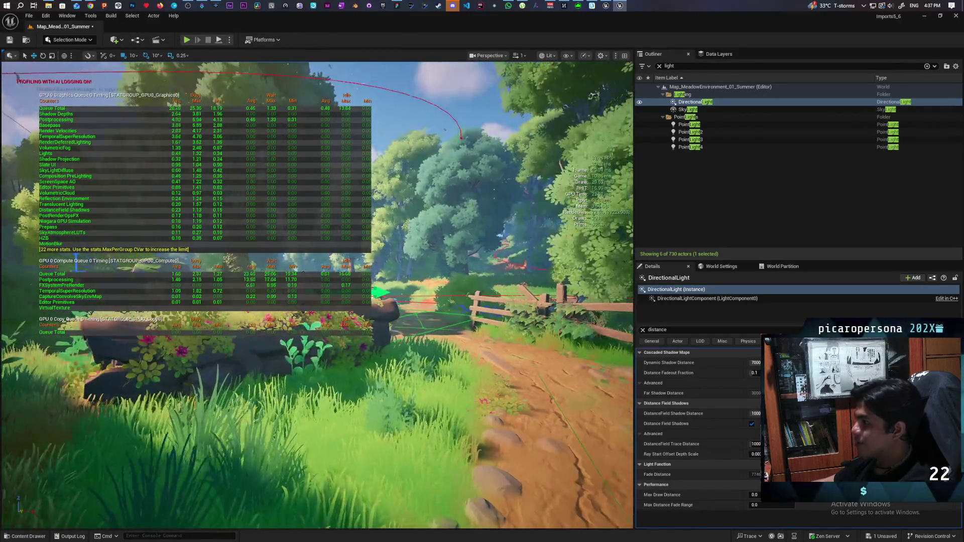
{"action": "key", "text": "w"}
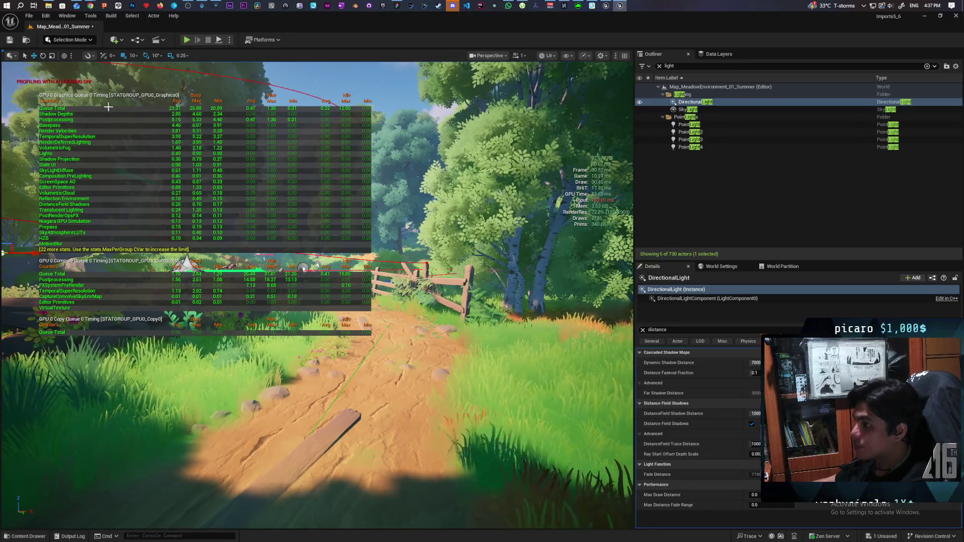
{"action": "key", "text": "alt+p"}
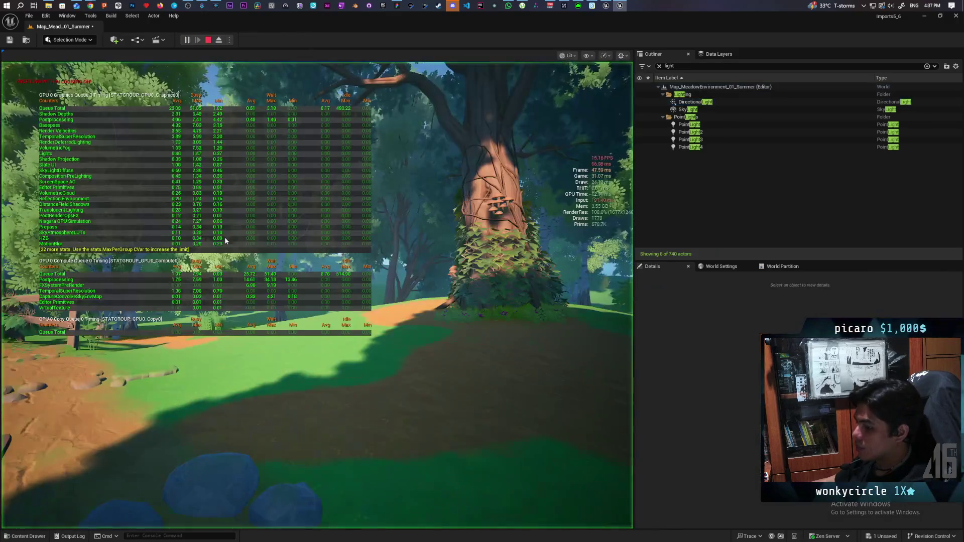
Rerun stat gpu from console history to hide the GPU stats overlay
{"action": "key", "text": "w"}
{"action": "key", "text": "grave"}
{"action": "key", "text": "Up"}
{"action": "key", "text": "Up"}
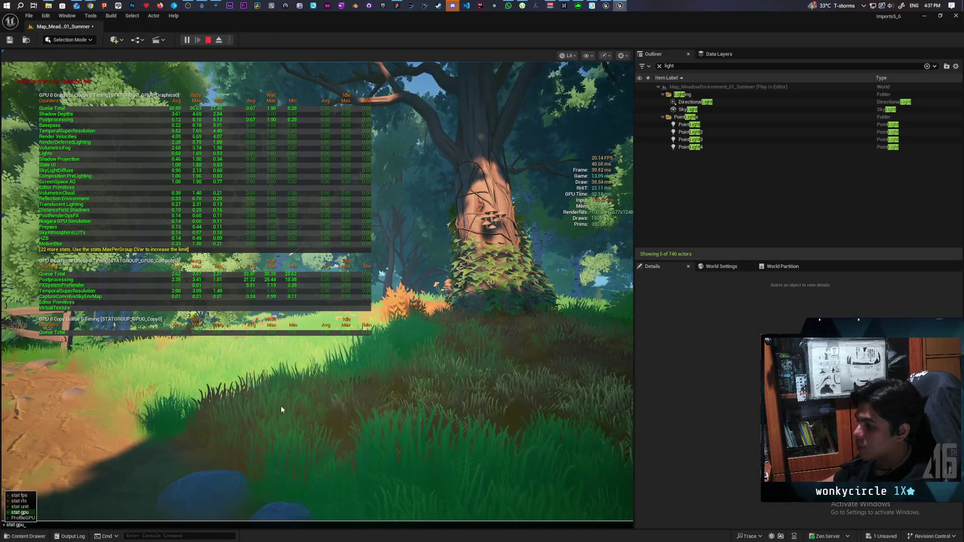
{"action": "key", "text": "Return"}
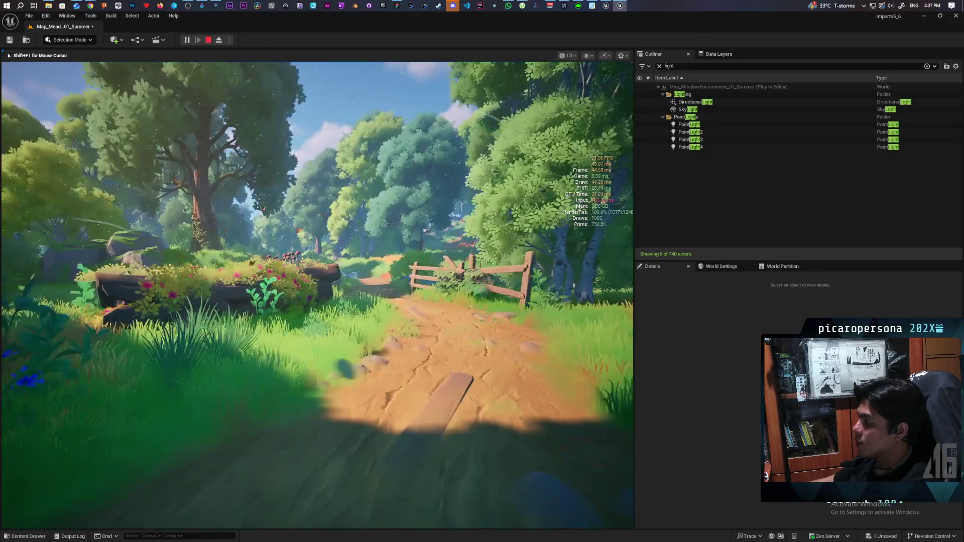
Walk along the path toward the flower-covered rocks and reopen the console
{"action": "key", "text": "w"}
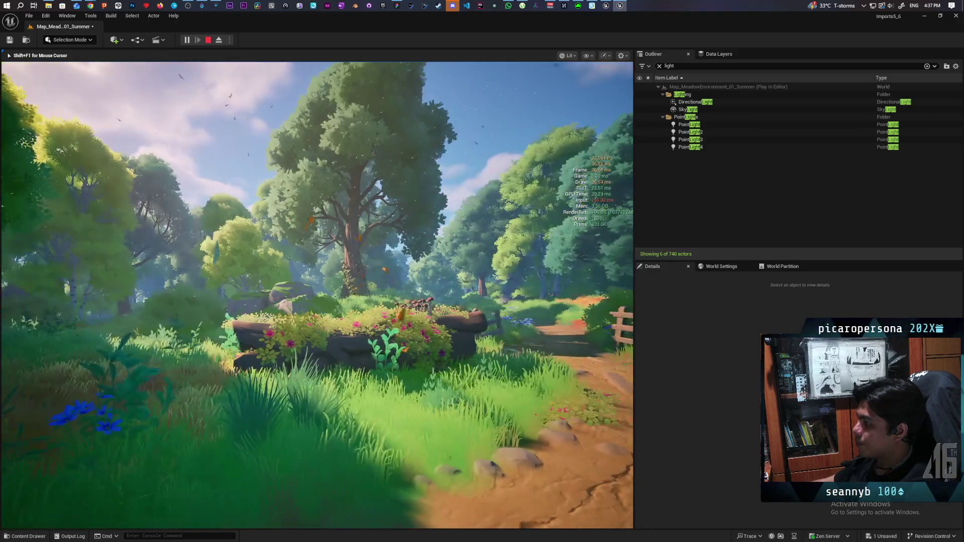
{"action": "key", "text": "w"}
{"action": "key", "text": "w"}
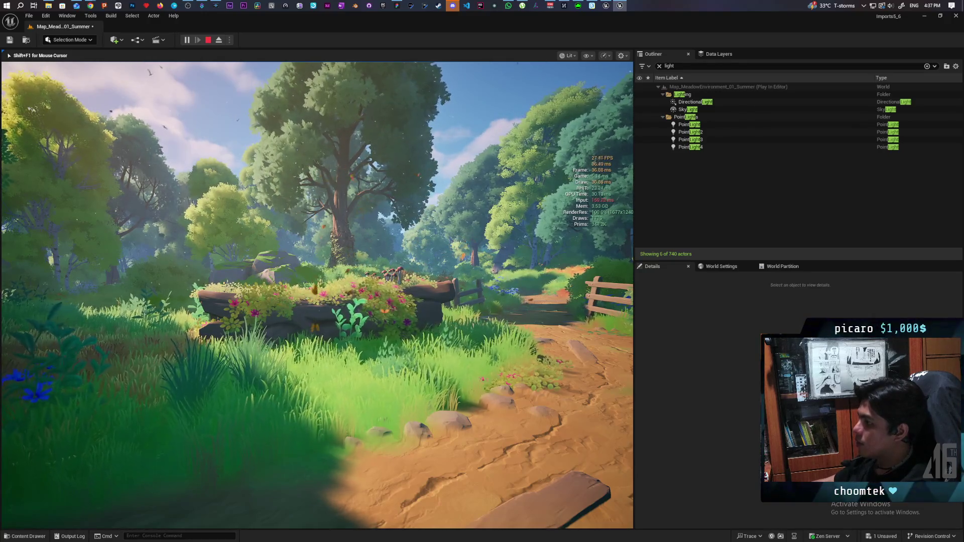
{"action": "key", "text": "grave"}
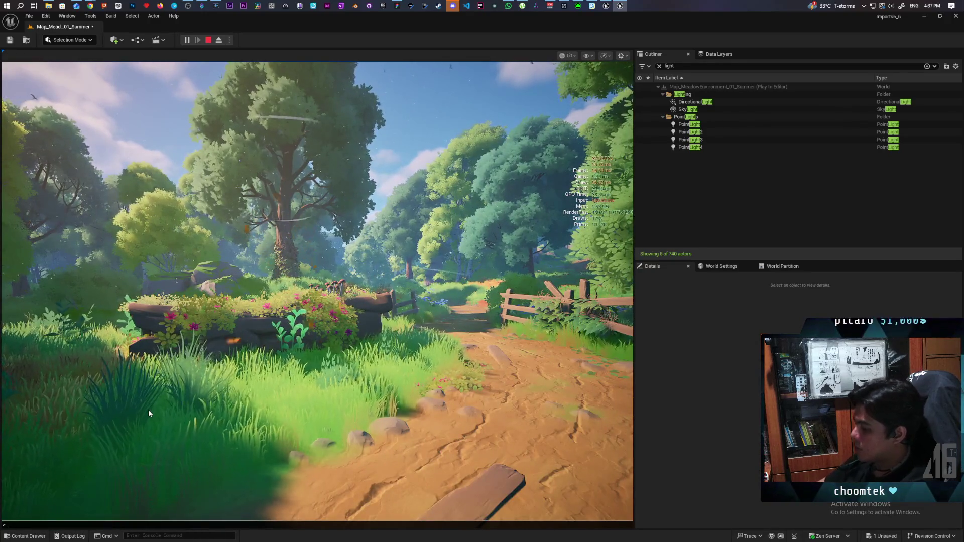
Cap the frame rate with t.MaxFPS 15, then bring the console back up
{"action": "type", "text": "t.max"}
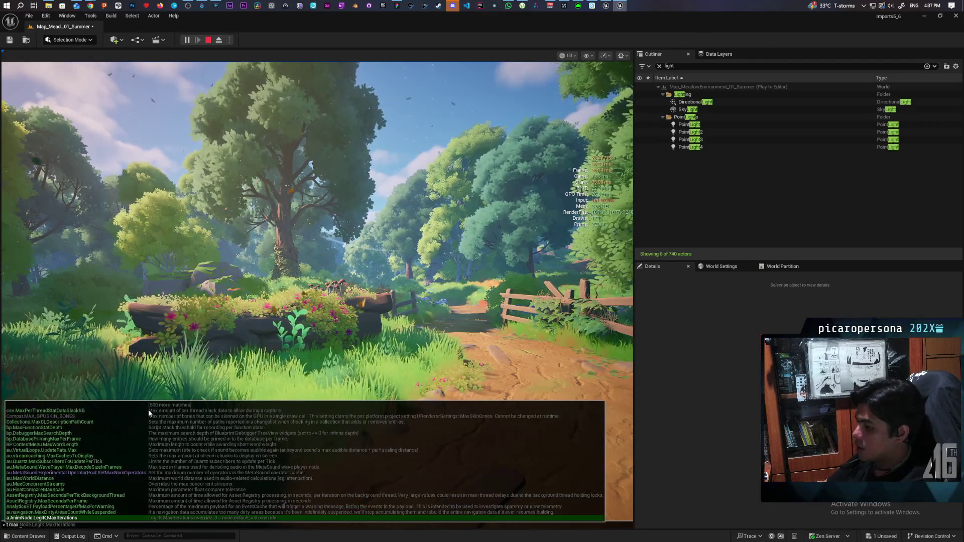
{"action": "type", "text": " fp"}
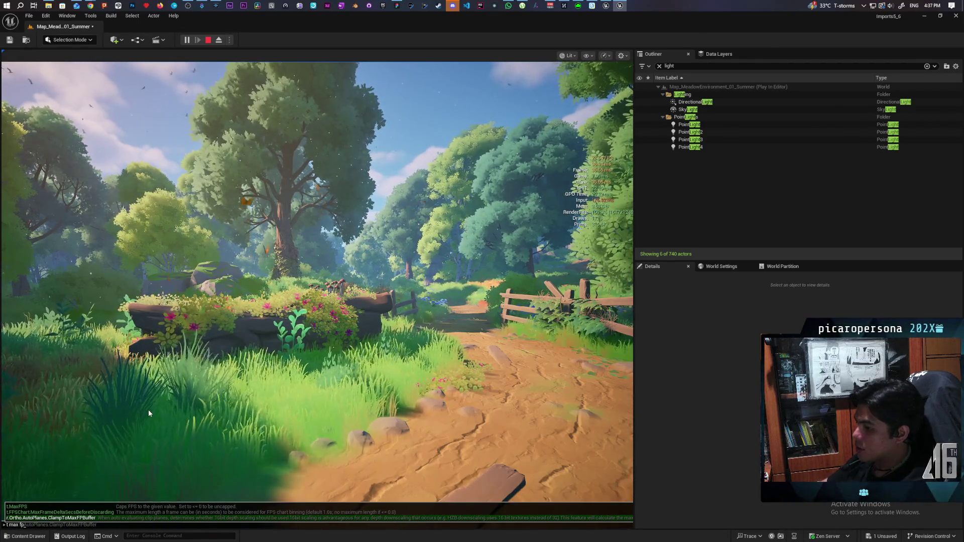
{"action": "key", "text": "Tab"}
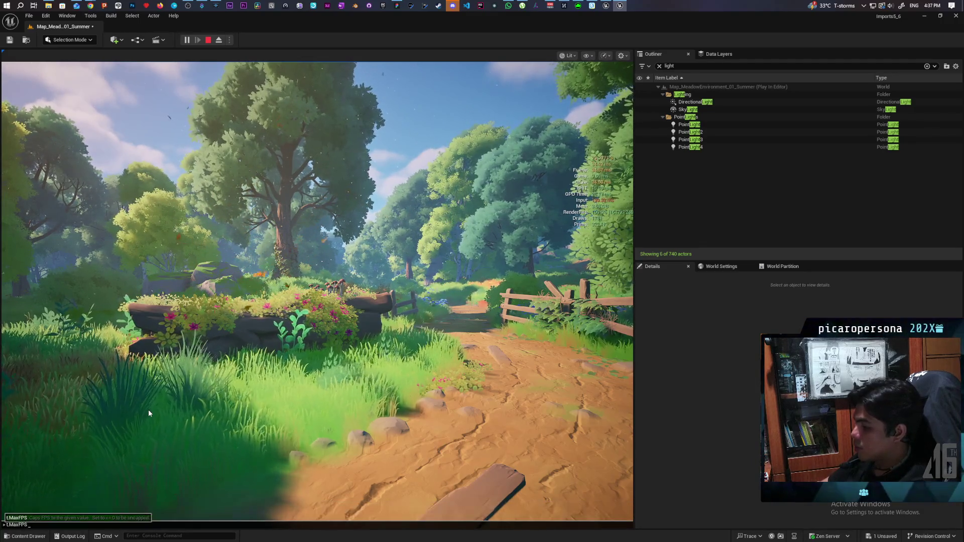
{"action": "type", "text": "15"}
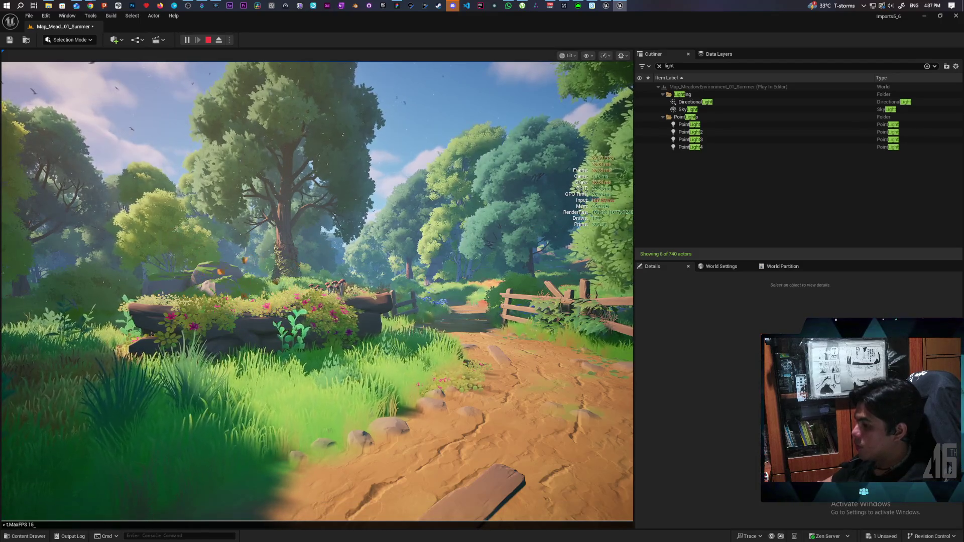
{"action": "key", "text": "Return"}
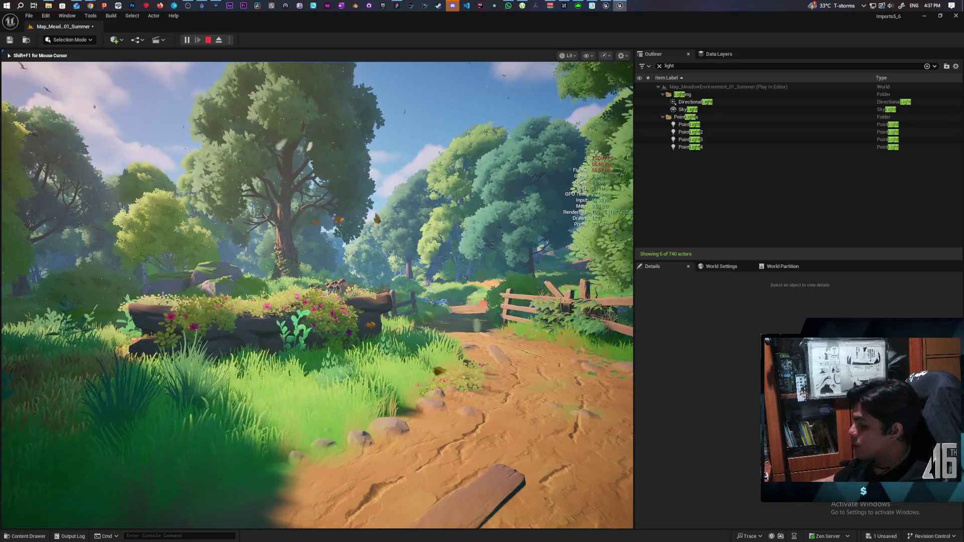
{"action": "key", "text": "grave"}
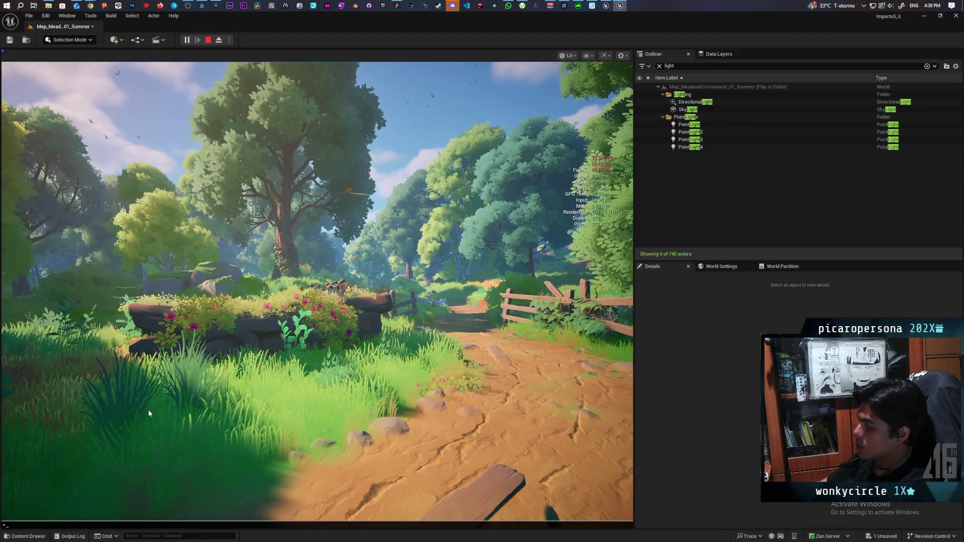
Run ProfileGPU from the console to capture a one-frame GPU profile
{"action": "type", "text": "pro"}
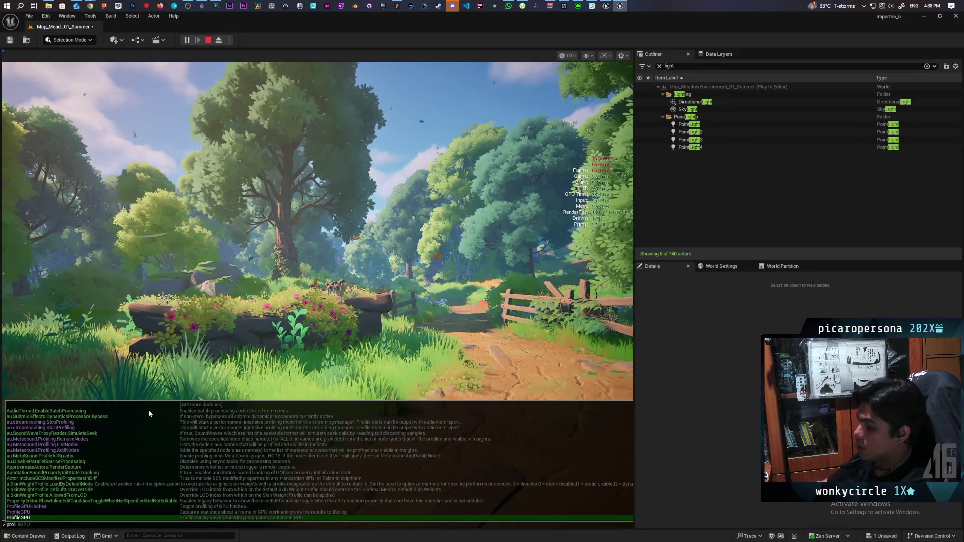
{"action": "key", "text": "Up"}
{"action": "key", "text": "Return"}
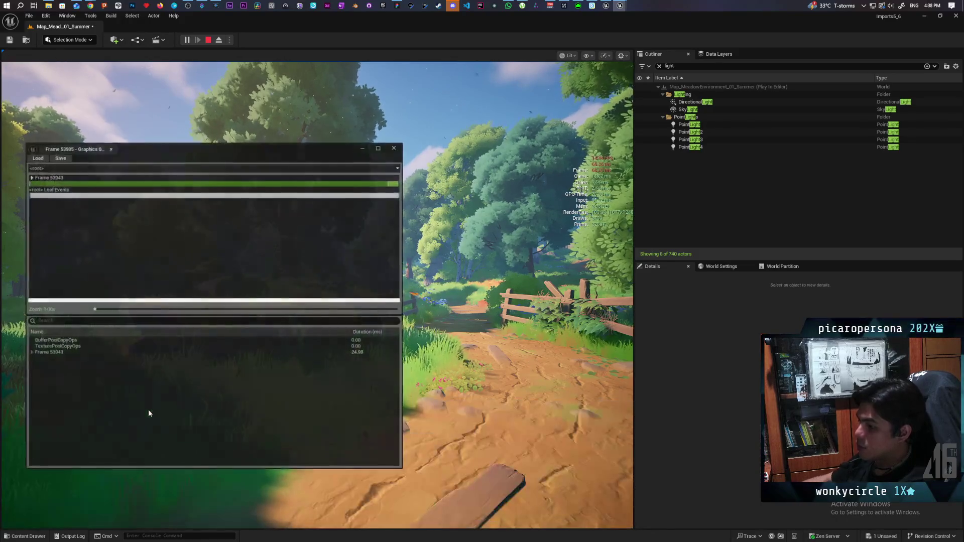
Sort by duration, expand Scene (23.97 ms) and PostProcessing (5.61 ms) in the ~25 ms frame, then close the profiler
{"action": "left_click", "coordinate": [31, 352]}
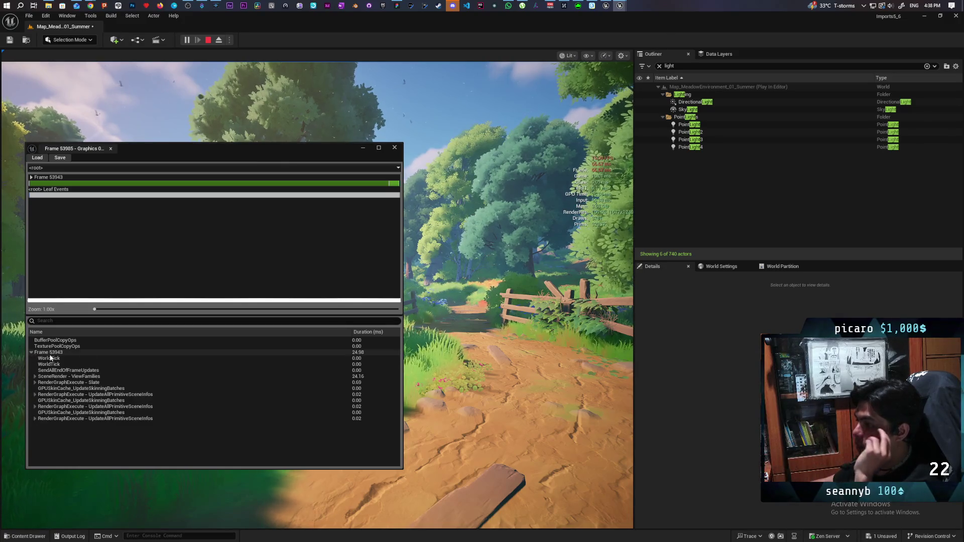
{"action": "left_click", "coordinate": [369, 332]}
{"action": "left_click", "coordinate": [370, 333]}
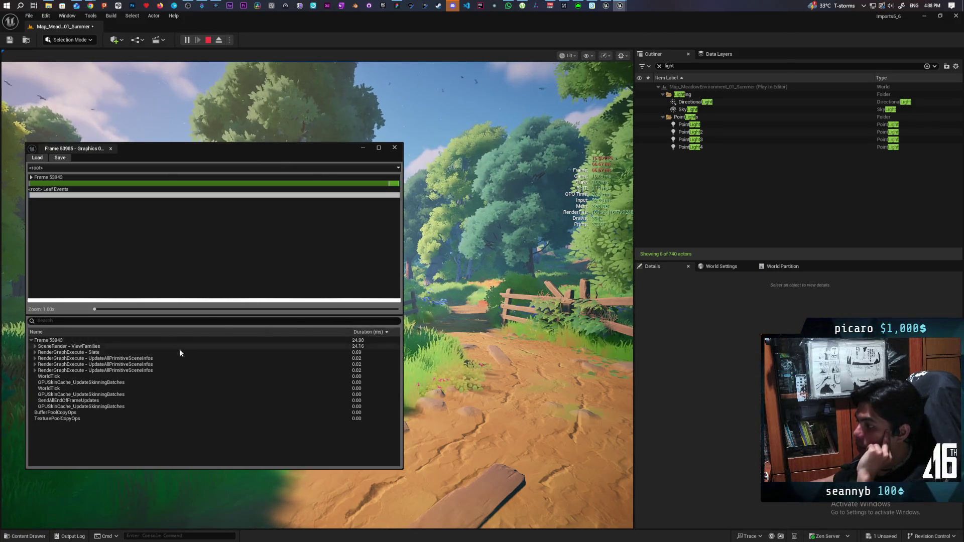
{"action": "left_click", "coordinate": [35, 347]}
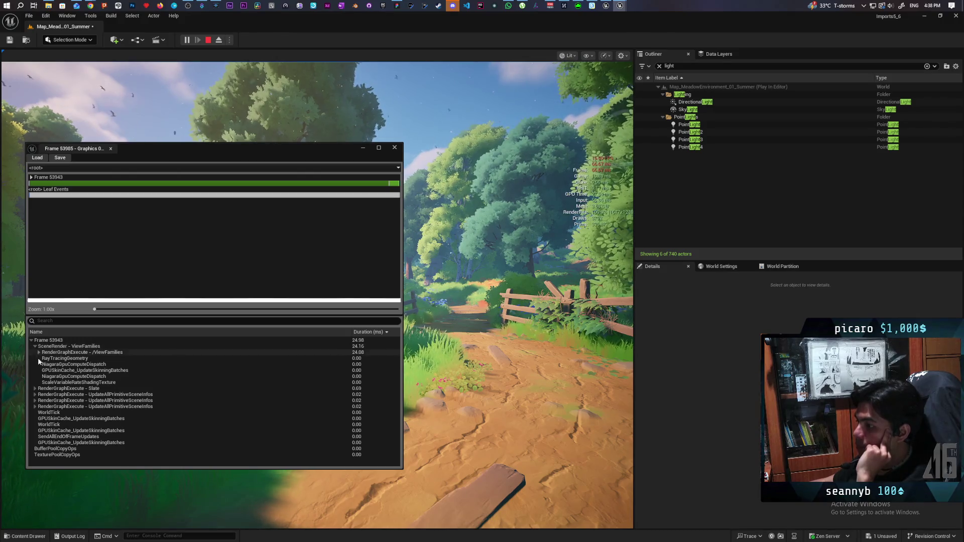
{"action": "left_click", "coordinate": [39, 352]}
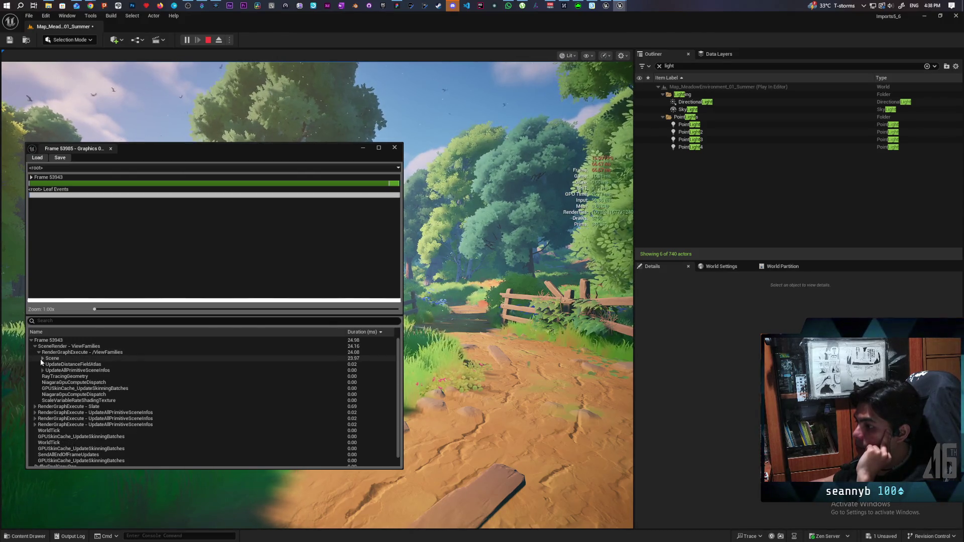
{"action": "left_click", "coordinate": [43, 358]}
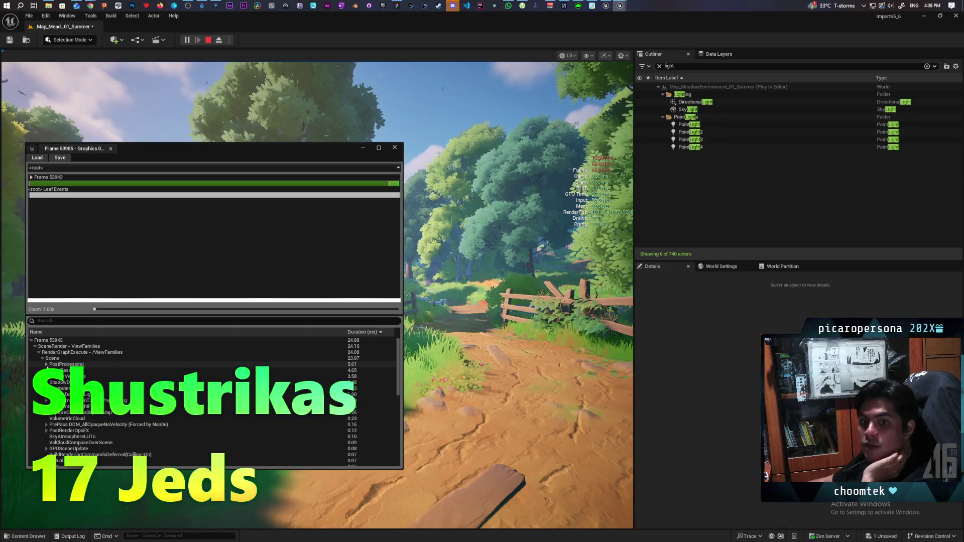
{"action": "left_click", "coordinate": [46, 364]}
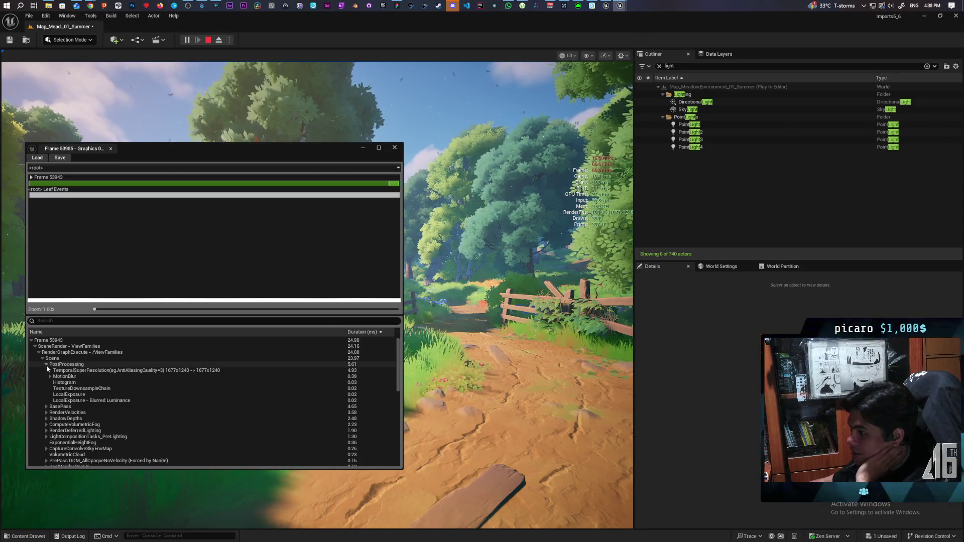
{"action": "left_click", "coordinate": [46, 364]}
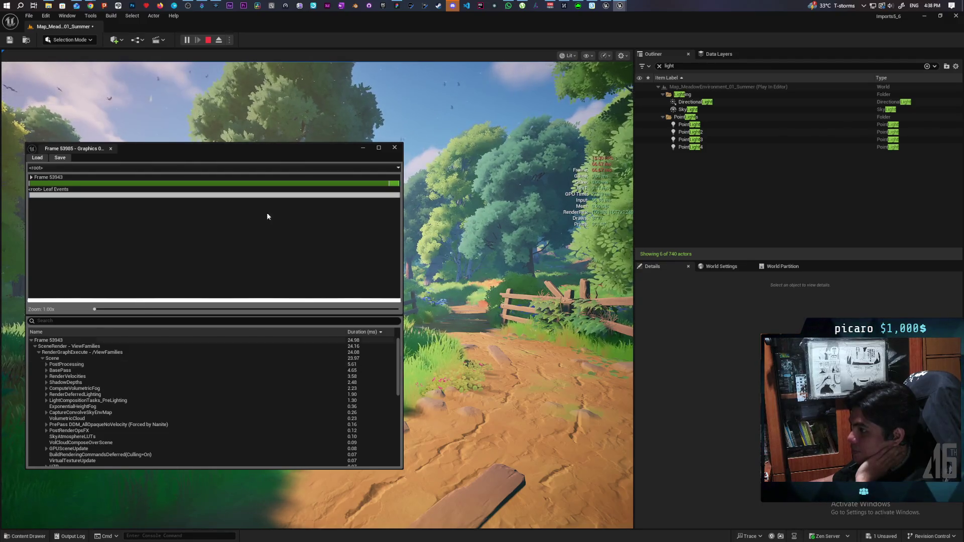
{"action": "left_click", "coordinate": [395, 148]}
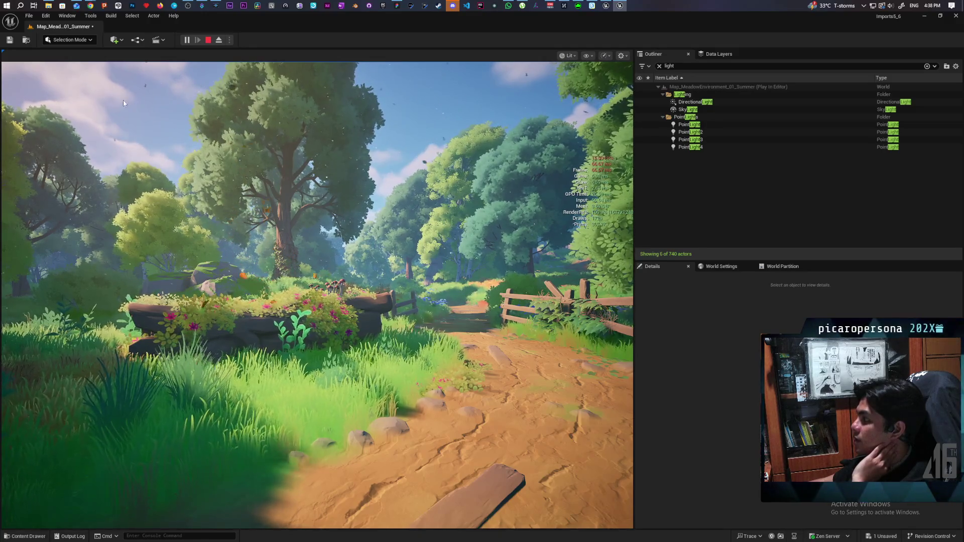
{"action": "left_click", "coordinate": [45, 16]}
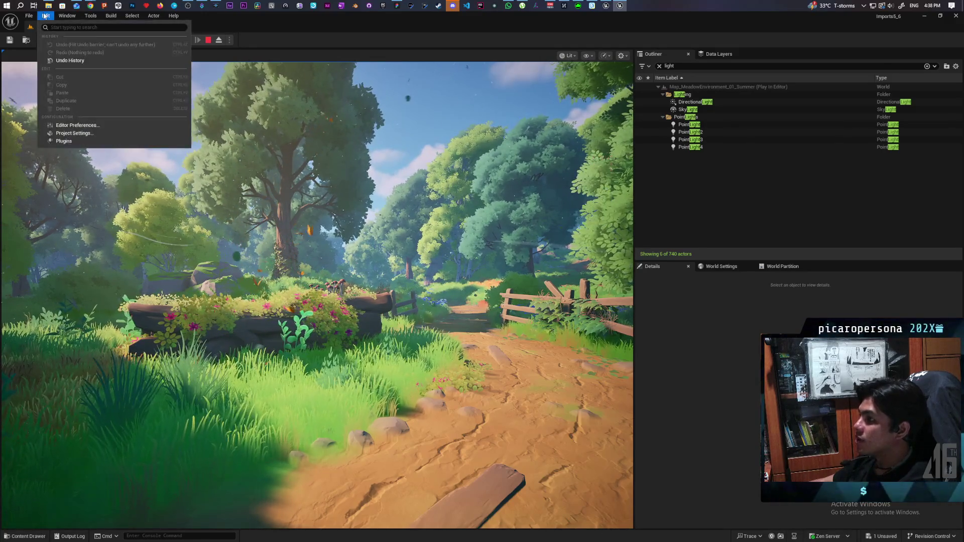
{"action": "left_click", "coordinate": [61, 133]}
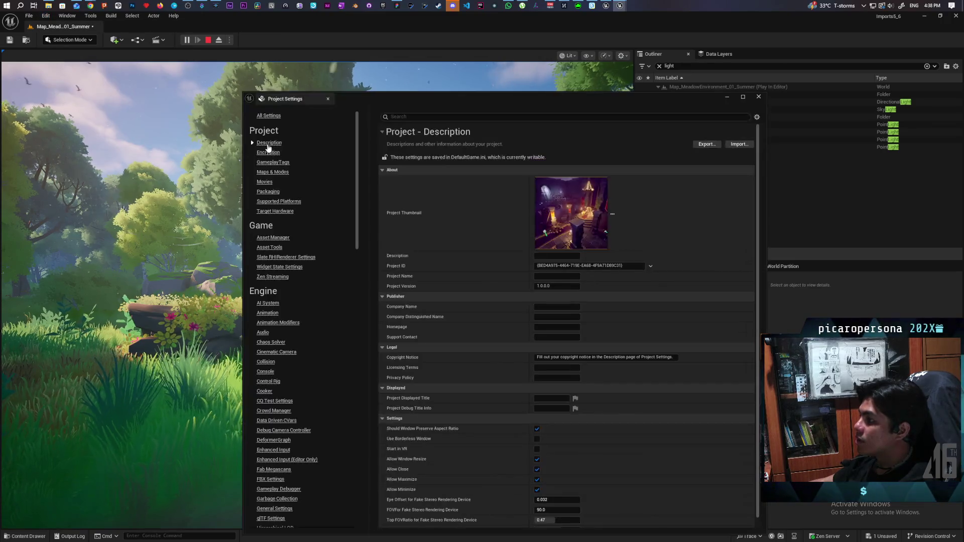
{"action": "left_click", "coordinate": [405, 117]}
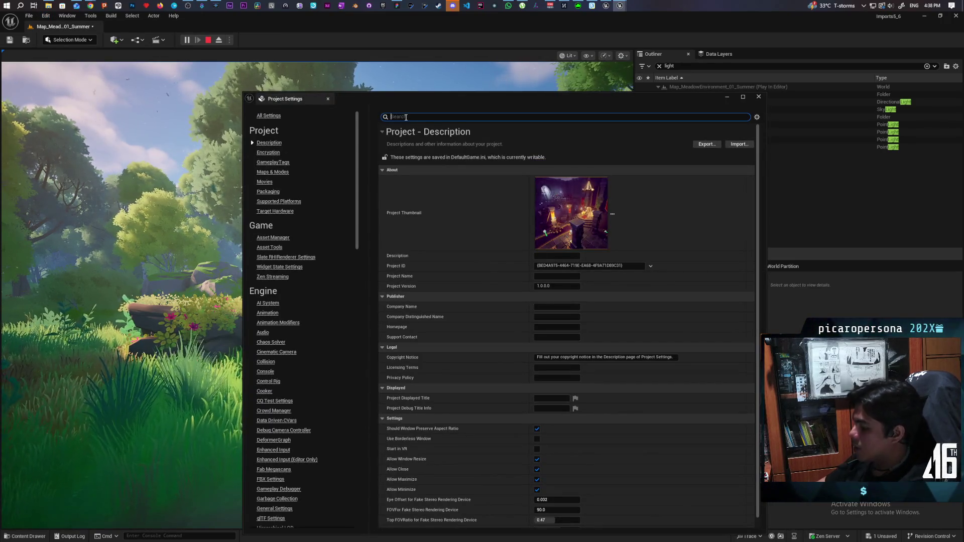
{"action": "type", "text": "temporal"}
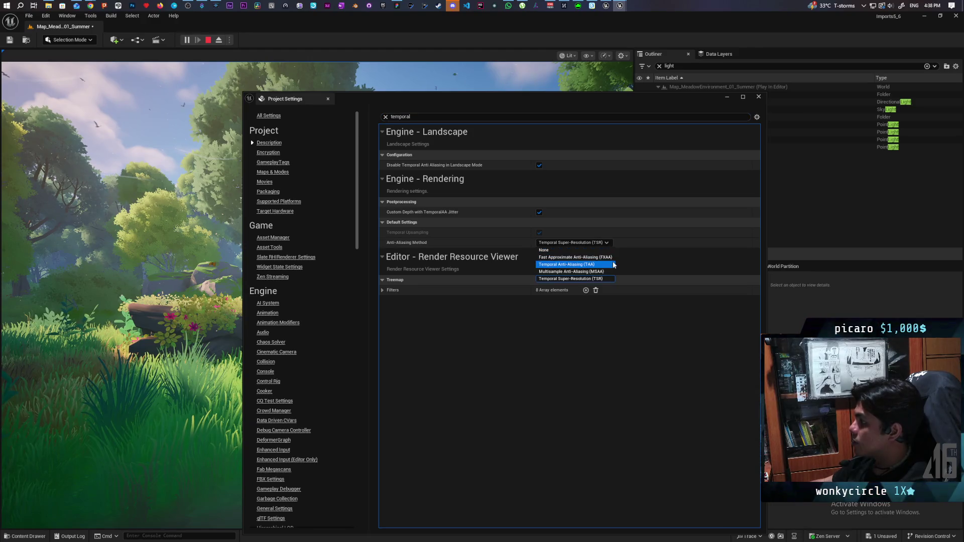
{"action": "left_click", "coordinate": [759, 100]}
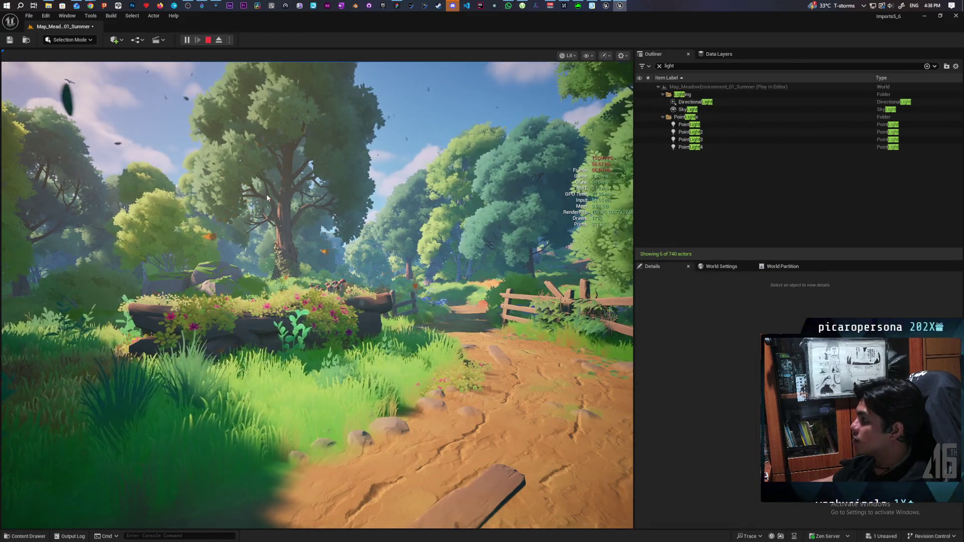
Turn anti-aliasing off by running r.AntiAliasingMethod 0 in the console
{"action": "left_click", "coordinate": [348, 197]}
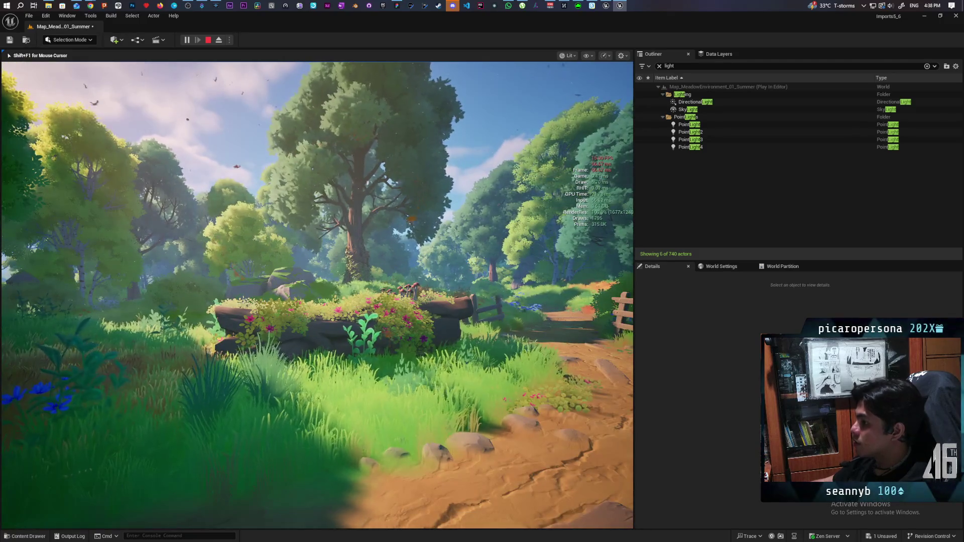
{"action": "key", "text": "grave"}
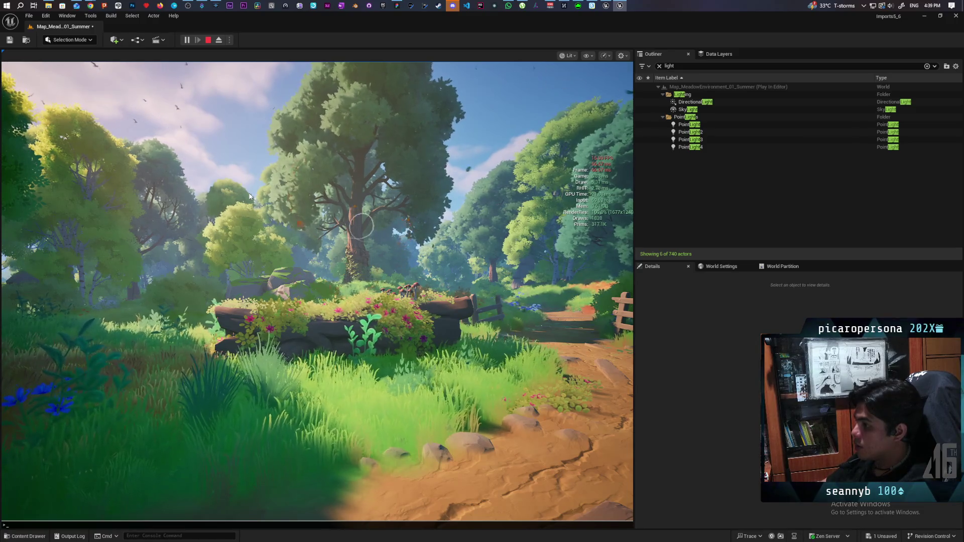
{"action": "type", "text": "ant"}
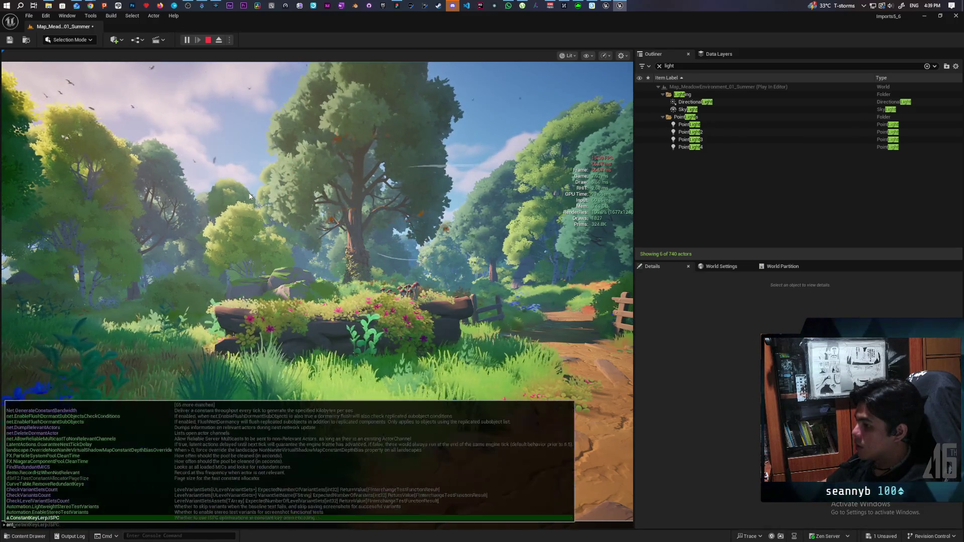
{"action": "type", "text": "ialia"}
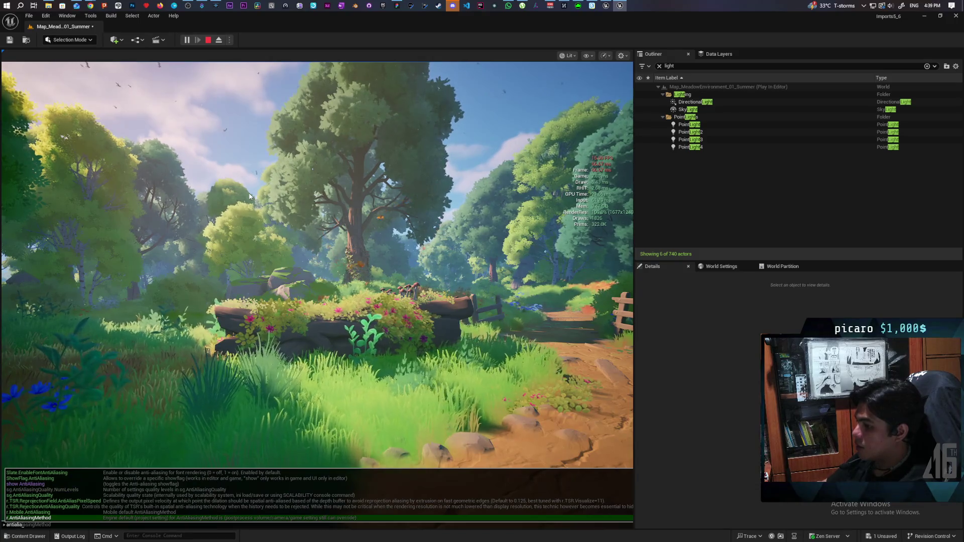
{"action": "key", "text": "Tab"}
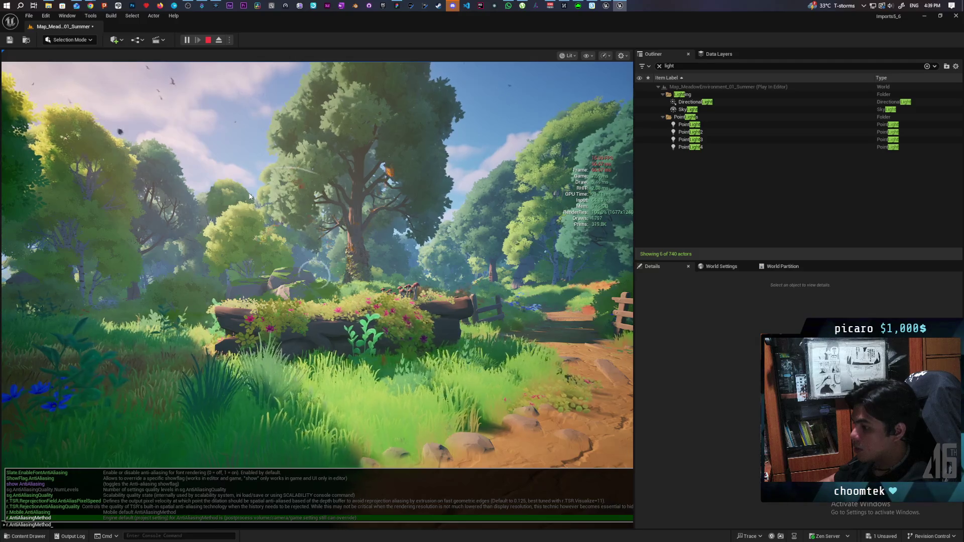
{"action": "type", "text": "0"}
{"action": "key", "text": "Return"}
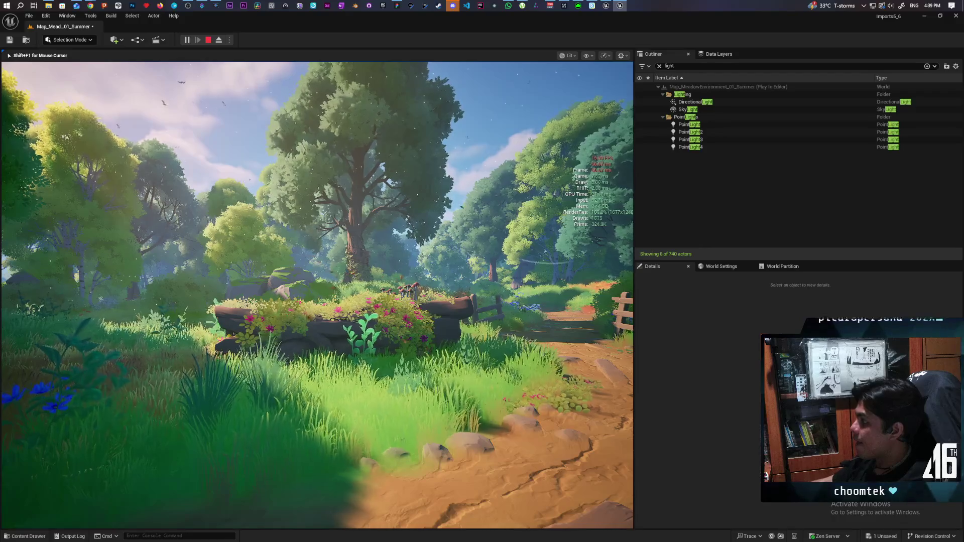
Walk forward along the dirt path and recall ProfileGPU from console history
{"action": "key", "text": "w"}
{"action": "key", "text": "grave"}
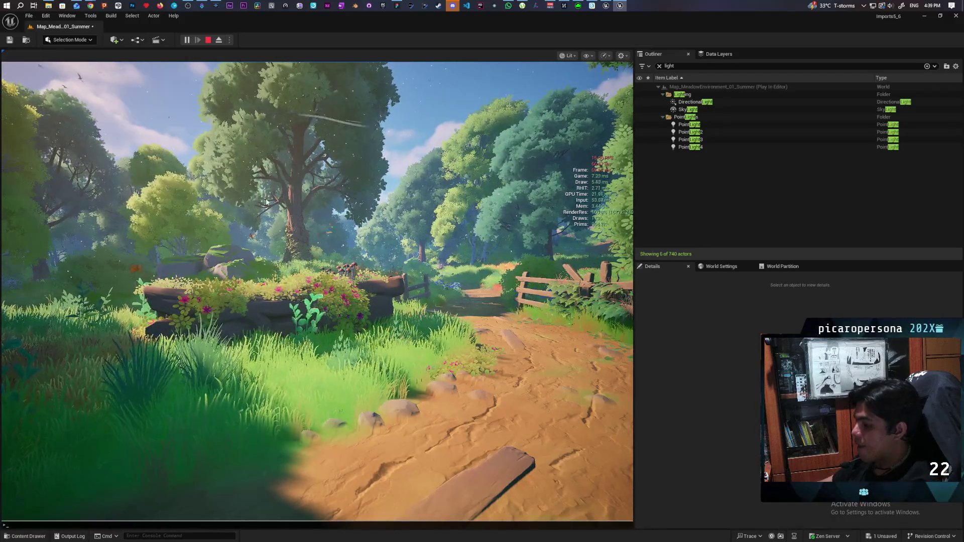
{"action": "key", "text": "Up"}
{"action": "key", "text": "Up"}
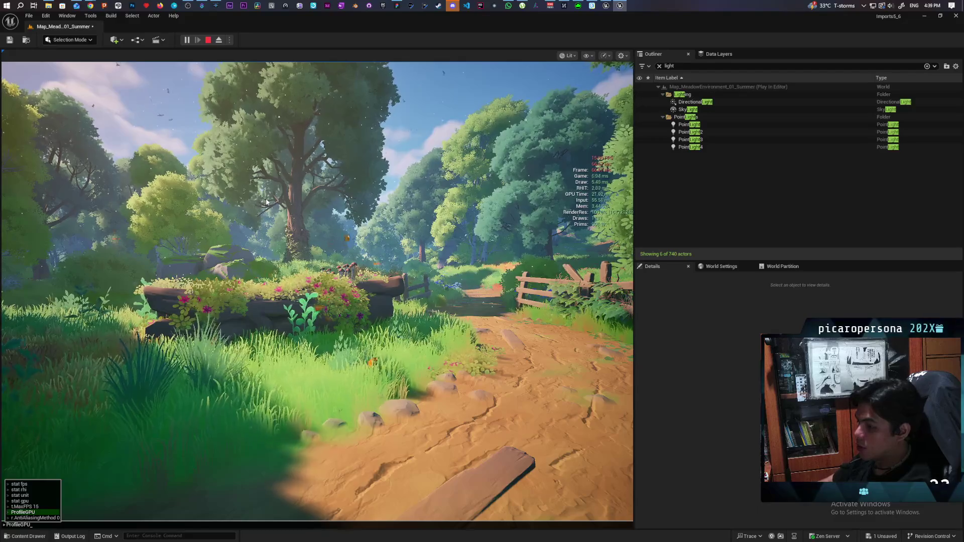
Capture a ProfileGPU frame (21.15 ms), expand down to BasePass (5.31 ms), then close the profiler
{"action": "key", "text": "Return"}
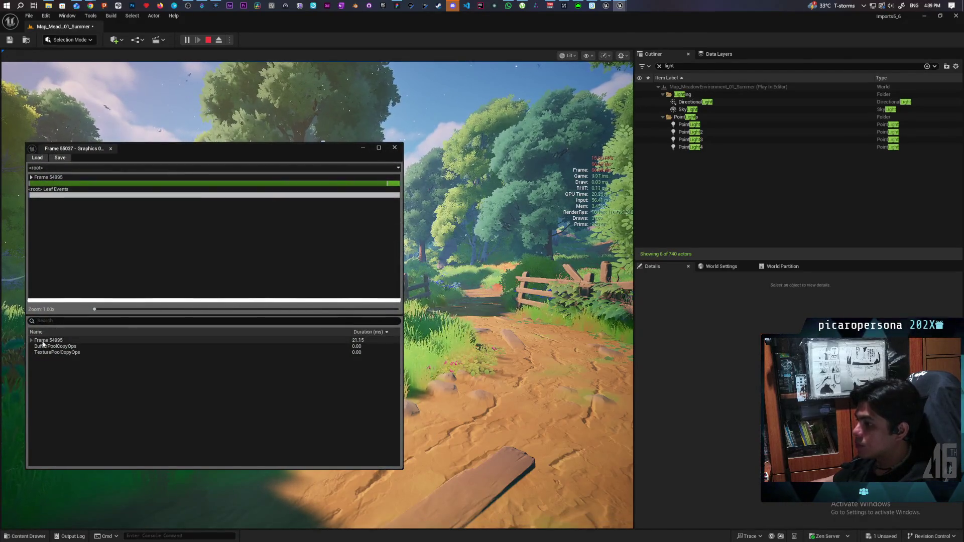
{"action": "left_click", "coordinate": [31, 340]}
{"action": "left_click", "coordinate": [35, 347]}
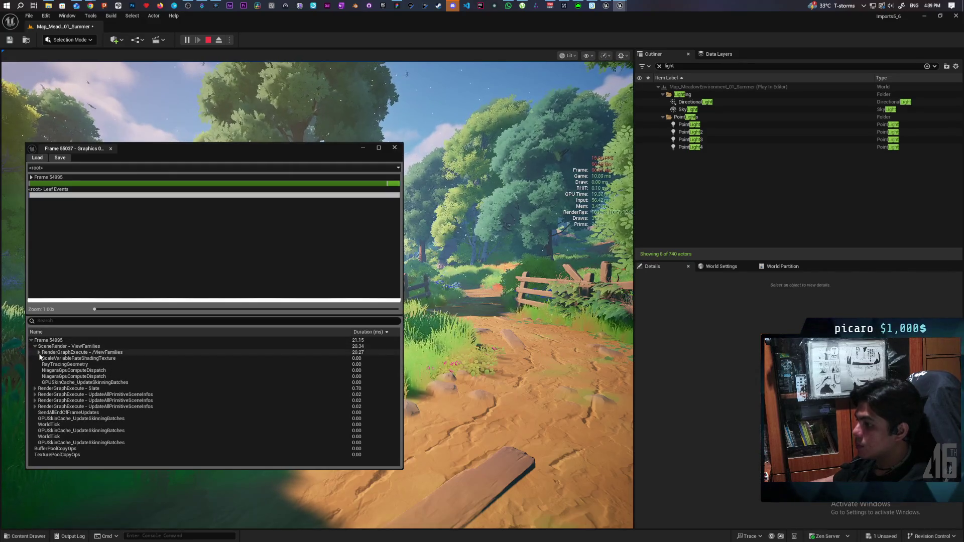
{"action": "left_click", "coordinate": [39, 352]}
{"action": "left_click", "coordinate": [42, 359]}
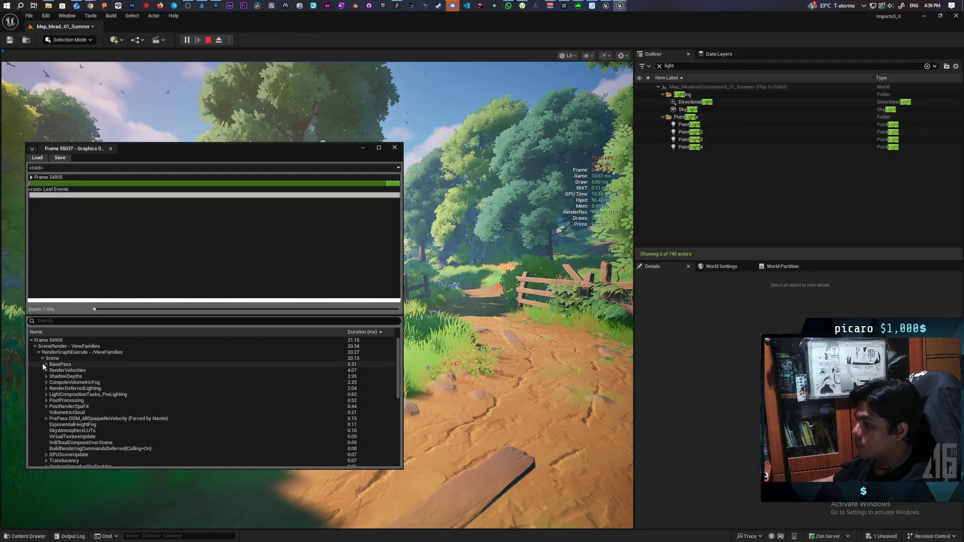
{"action": "left_click", "coordinate": [46, 365]}
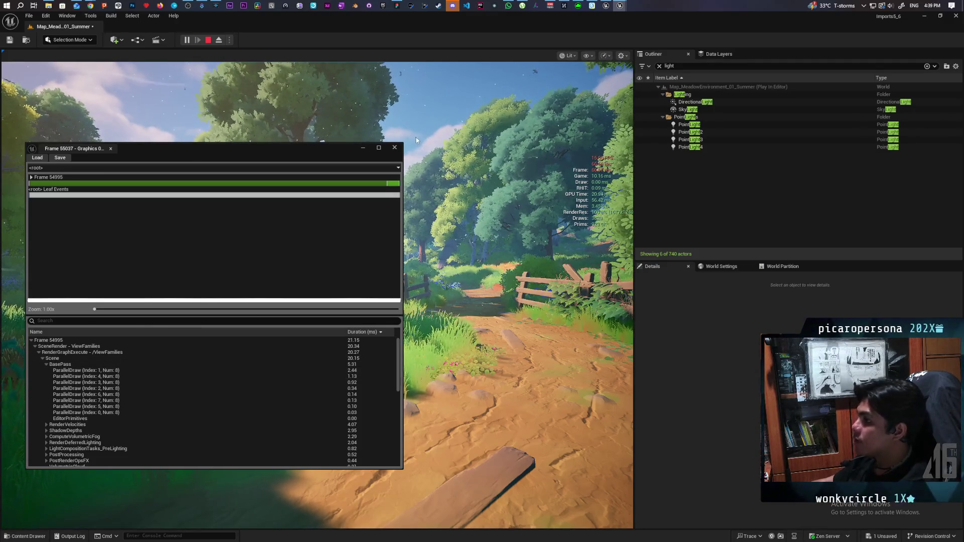
{"action": "left_click", "coordinate": [395, 148]}
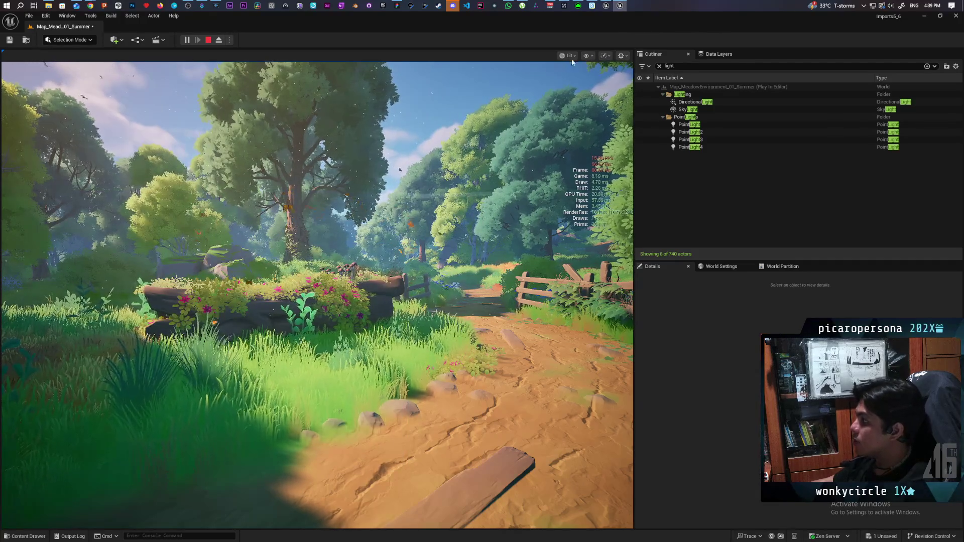
Switch the play viewport from Lit to the Light Complexity optimization view mode
{"action": "left_click", "coordinate": [586, 56]}
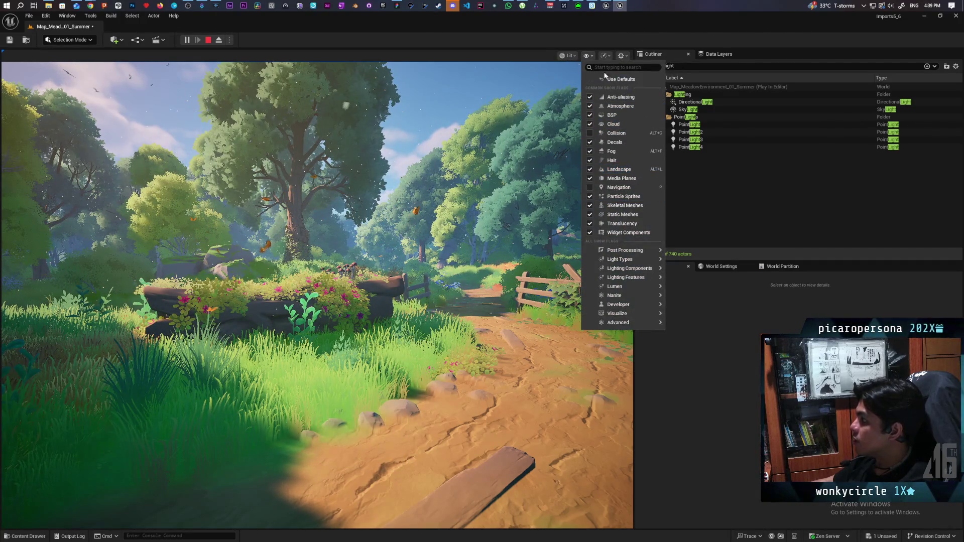
{"action": "left_click", "coordinate": [571, 55]}
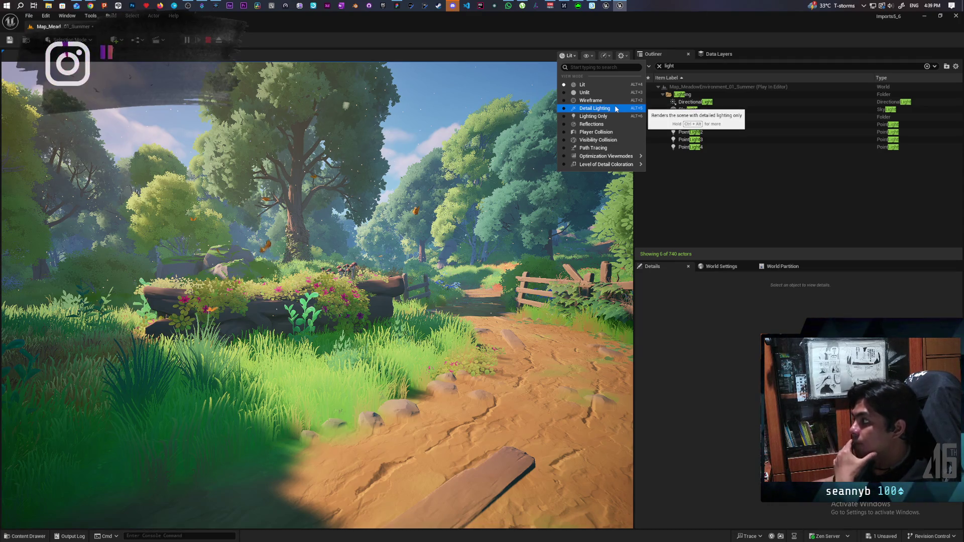
{"action": "mouse_move", "coordinate": [615, 160]}
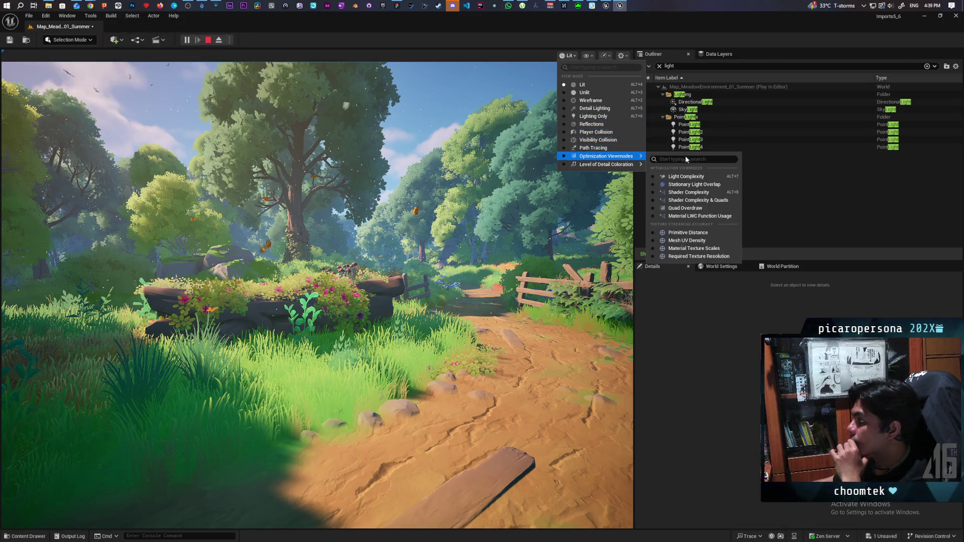
{"action": "left_click", "coordinate": [710, 175]}
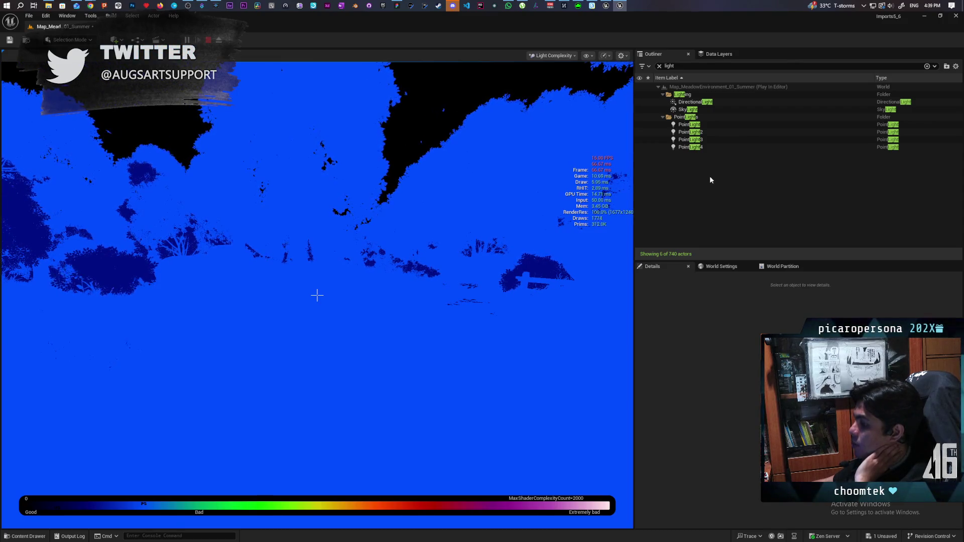
Switch the running play session's viewport from Light Complexity to Shader Complexity view mode
{"action": "left_click", "coordinate": [552, 326]}
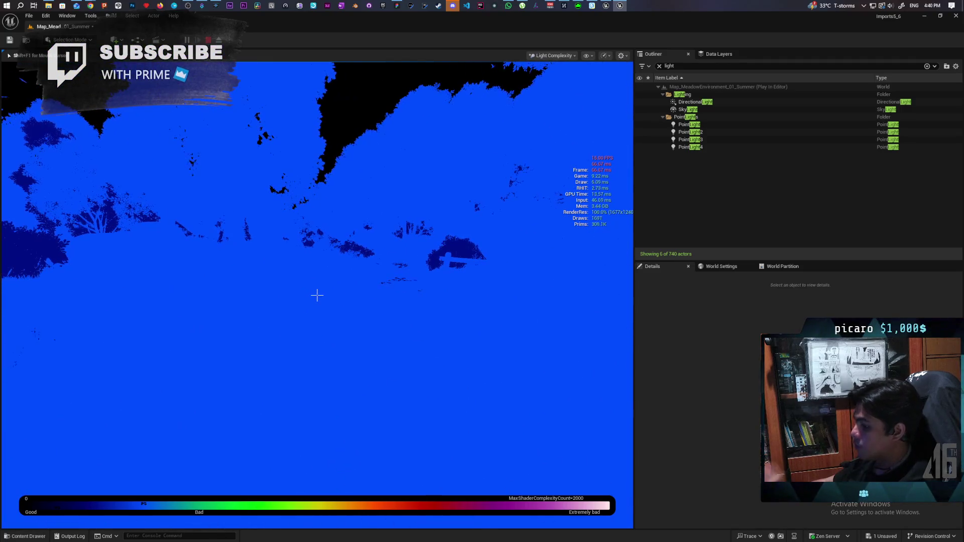
{"action": "key", "text": "shift+F1"}
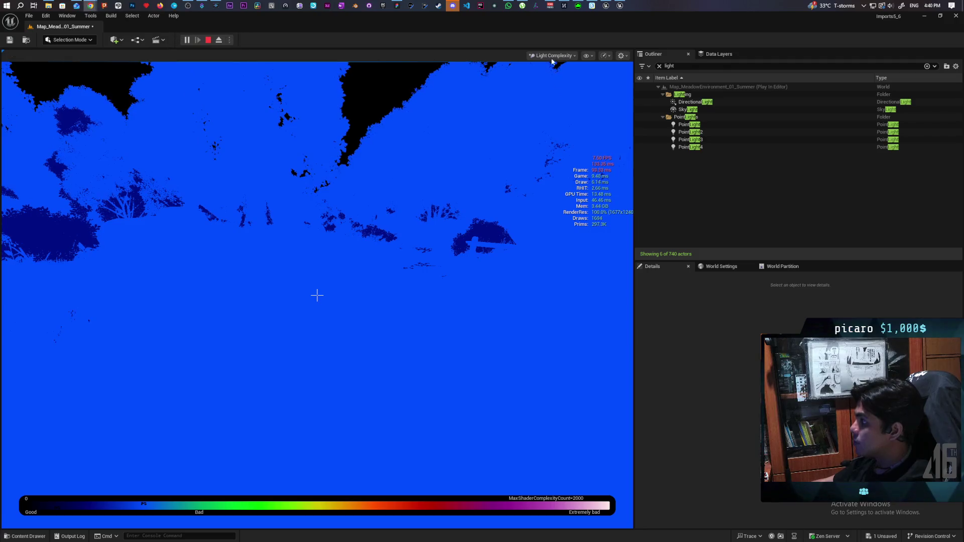
{"action": "left_click", "coordinate": [555, 55]}
{"action": "mouse_move", "coordinate": [591, 157]}
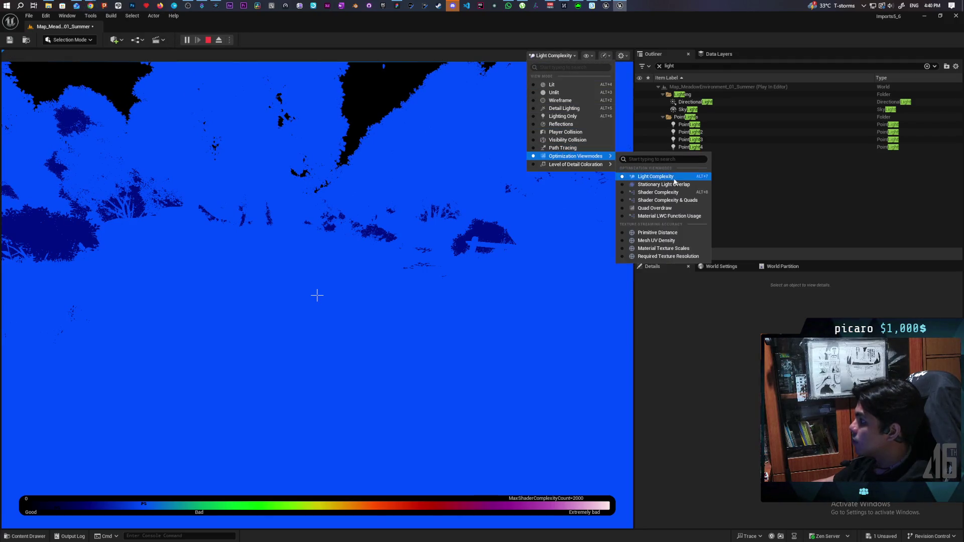
{"action": "left_click", "coordinate": [682, 193]}
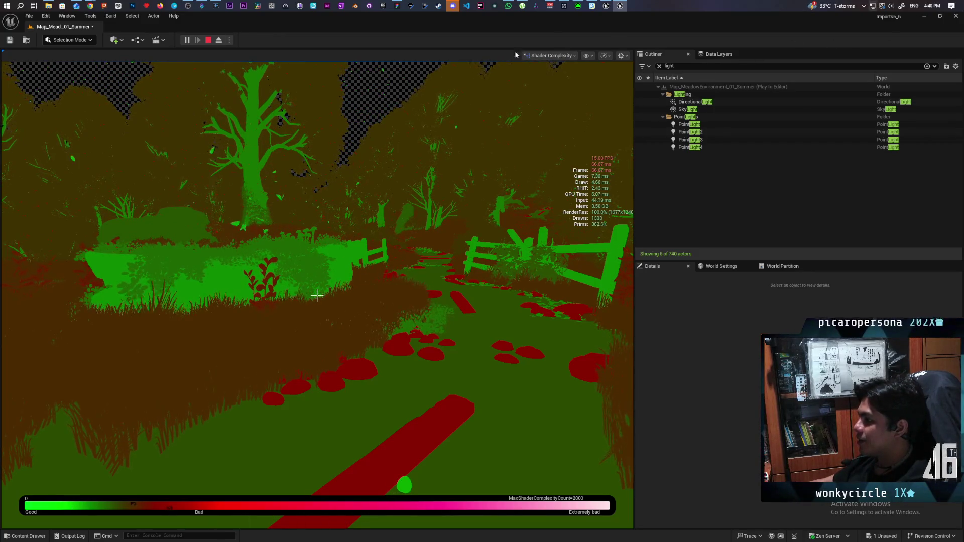
Fly past the meadow's fences, red trees and bushes to inspect shader cost, then end the play session
{"action": "left_click", "coordinate": [317, 296]}
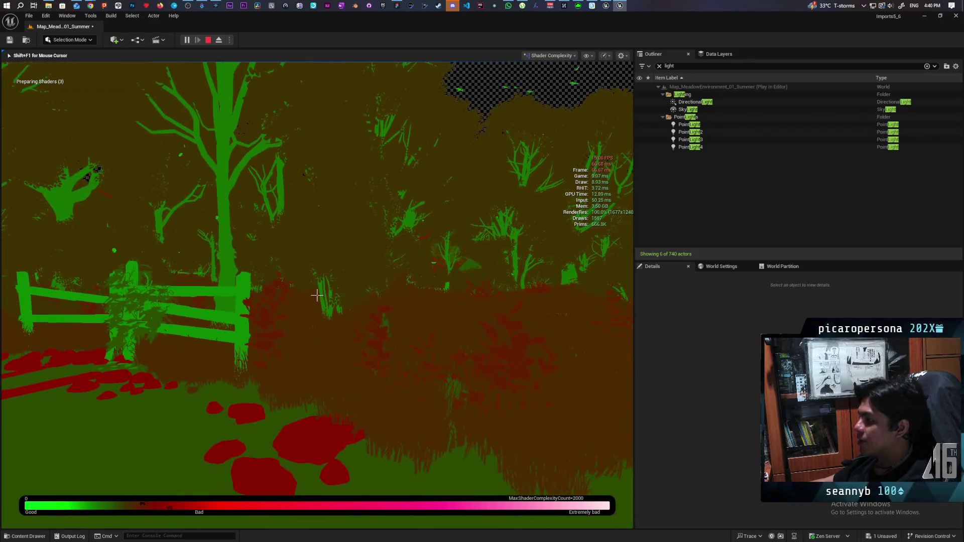
{"action": "key", "text": "w"}
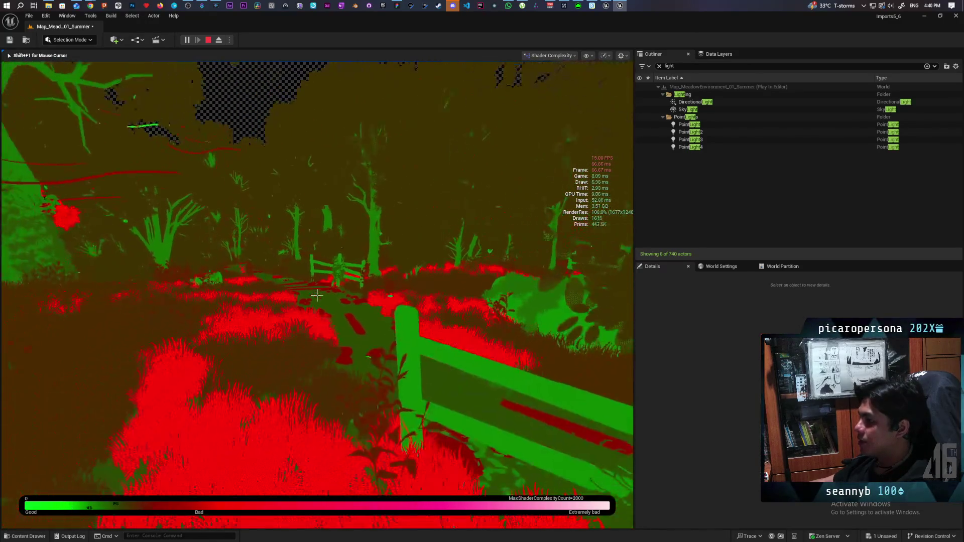
{"action": "key", "text": "s"}
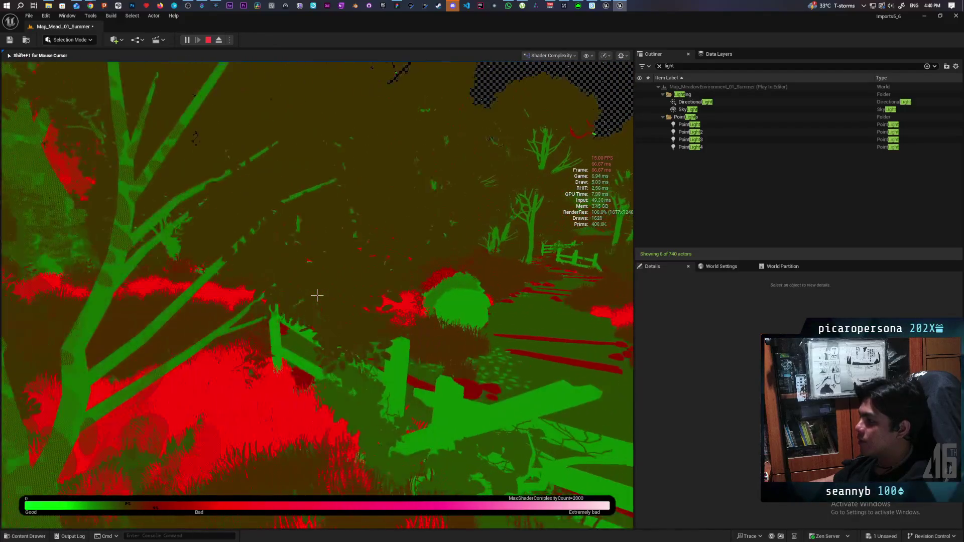
{"action": "key", "text": "w"}
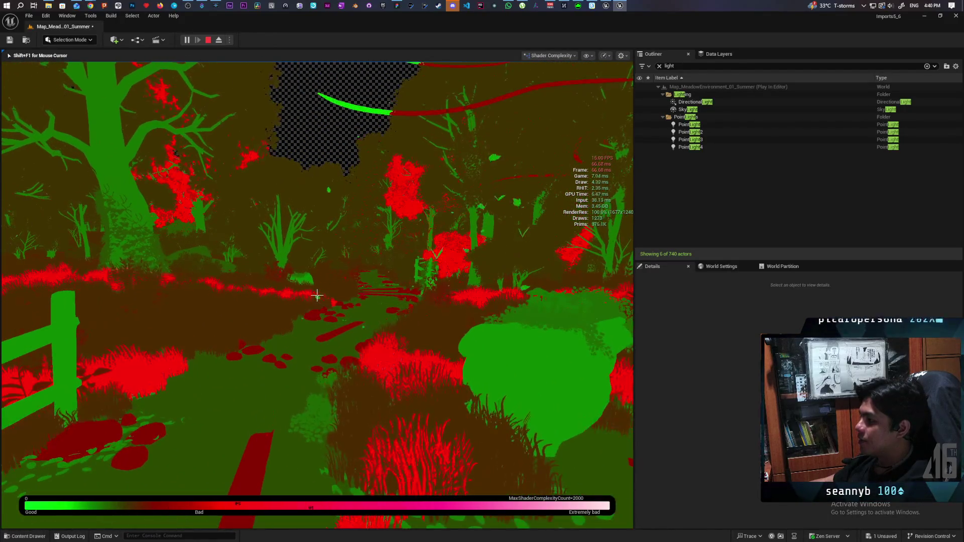
{"action": "key", "text": "s"}
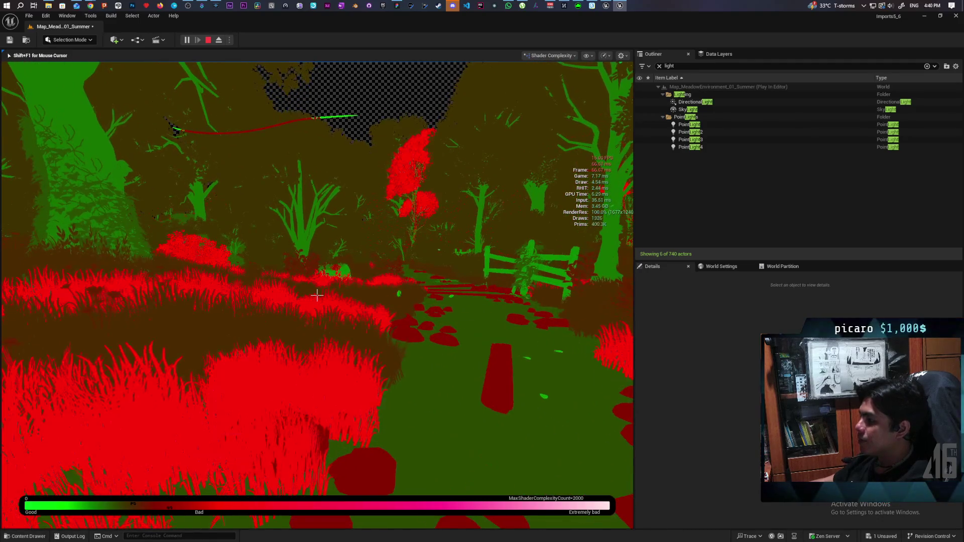
{"action": "key", "text": "d"}
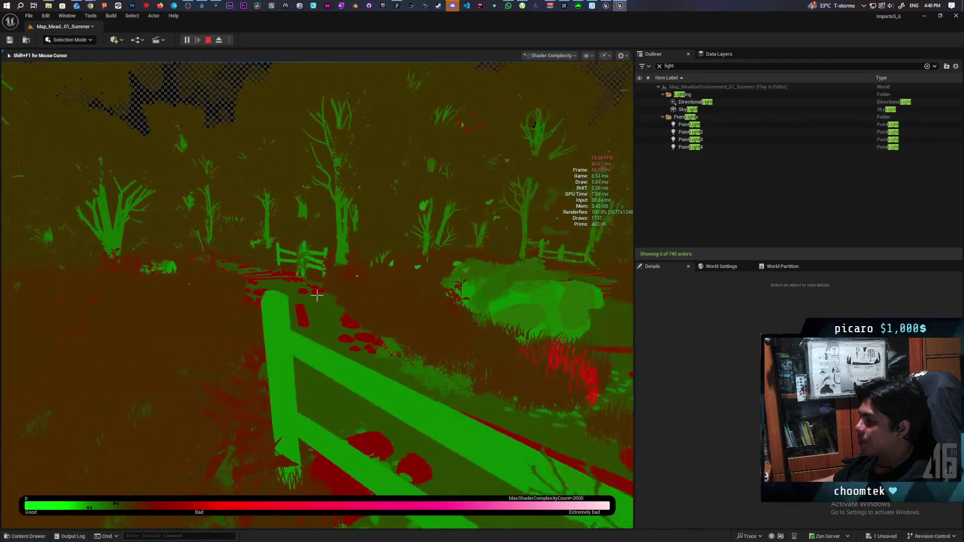
{"action": "key", "text": "w"}
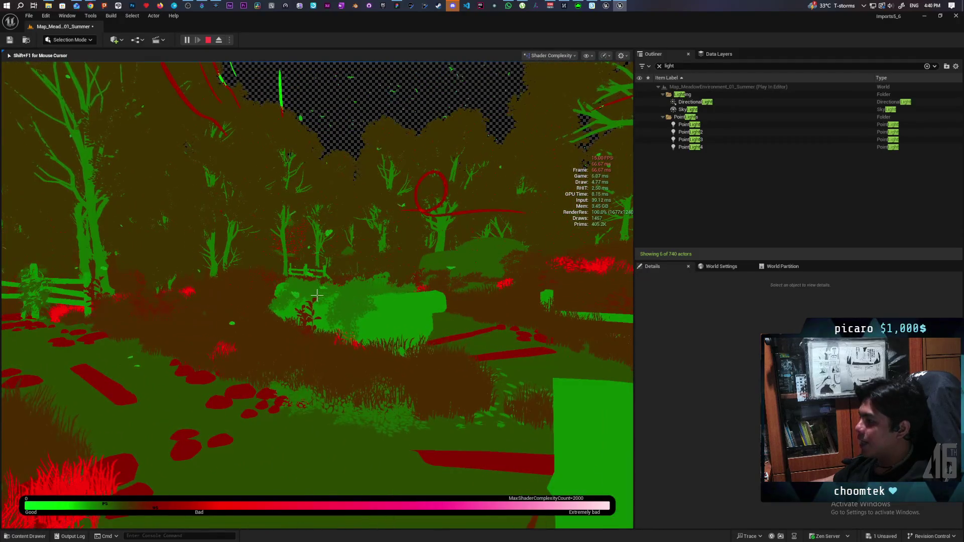
{"action": "key", "text": "w"}
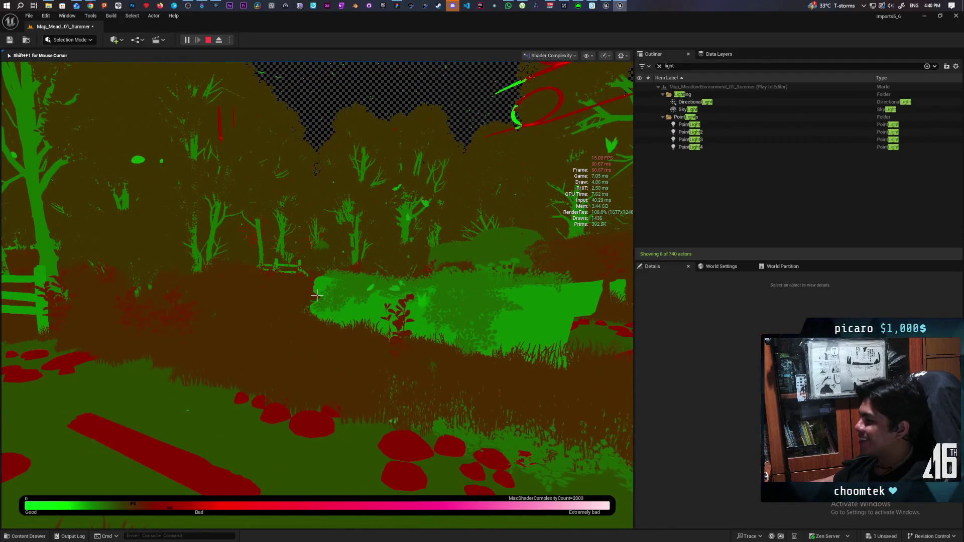
{"action": "key", "text": "w"}
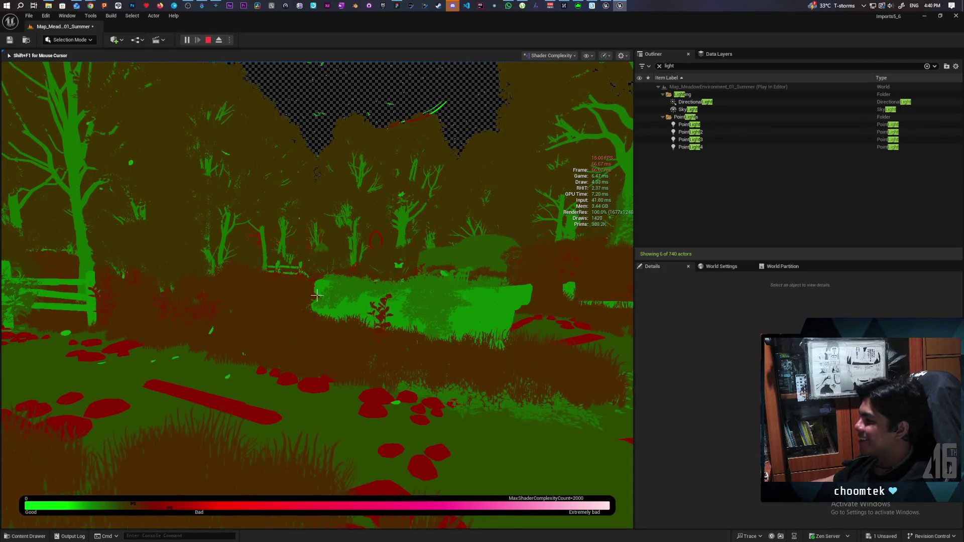
{"action": "key", "text": "w"}
{"action": "key", "text": "Escape"}
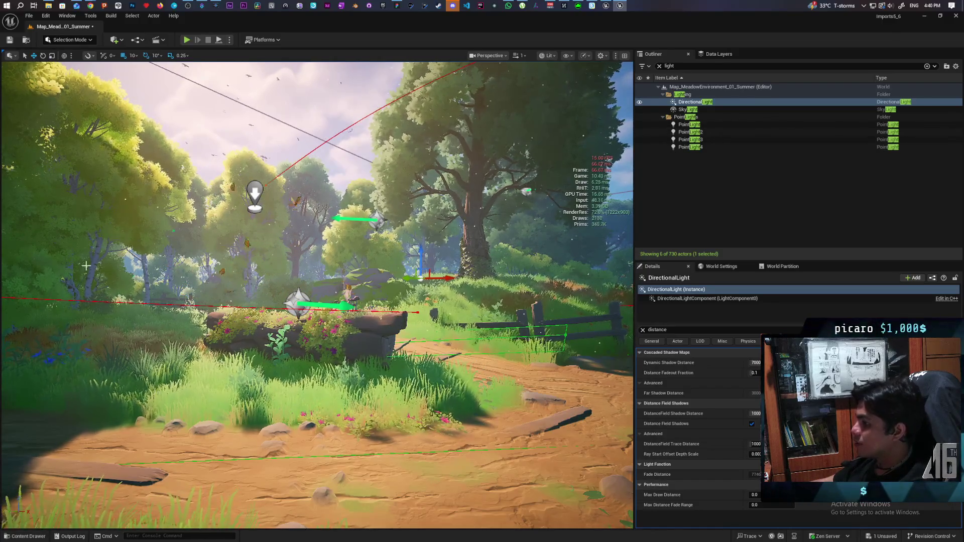
Select the foliage's FoliageInstancedStaticMeshComponent_0 and open its Element 1 oak leaf material instance
{"action": "left_click", "coordinate": [102, 213]}
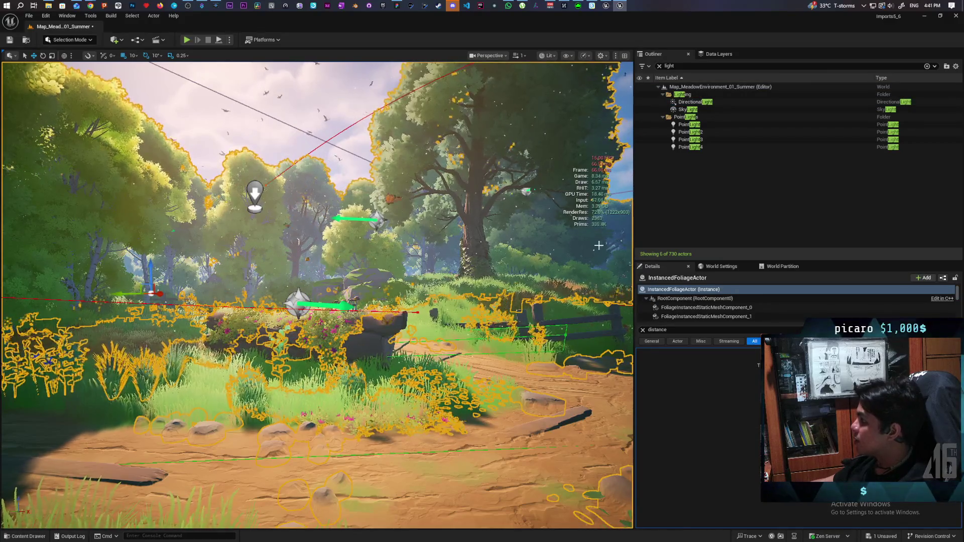
{"action": "left_click", "coordinate": [643, 330]}
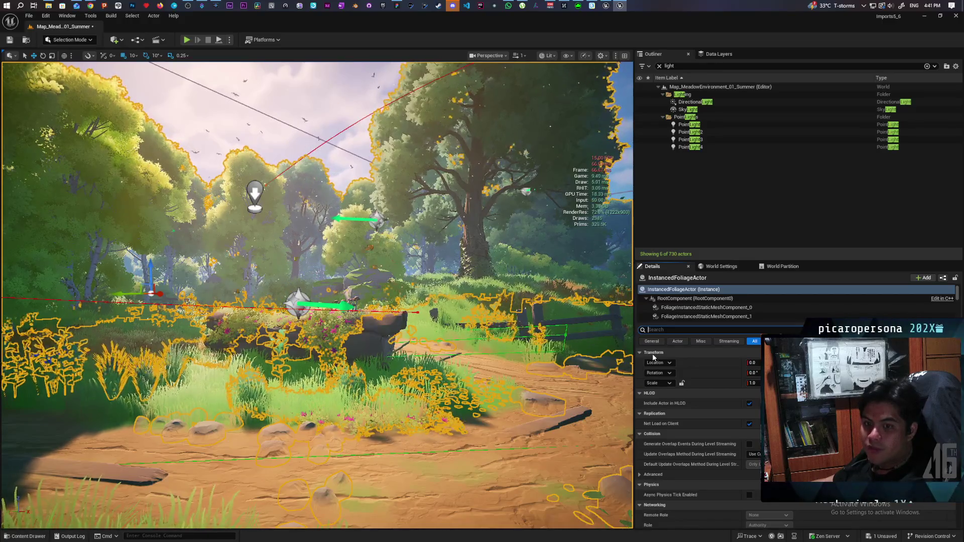
{"action": "left_click", "coordinate": [713, 305]}
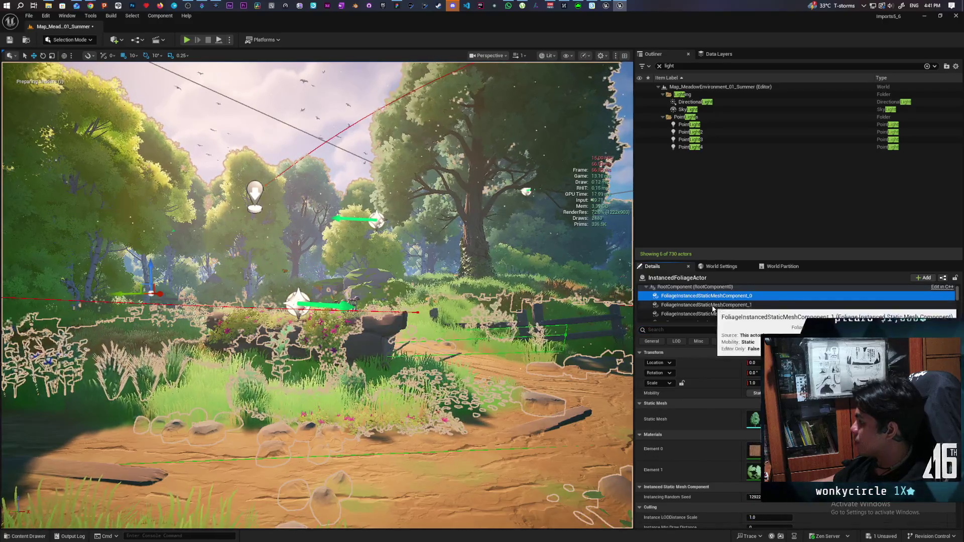
{"action": "left_click", "coordinate": [713, 305]}
{"action": "left_click", "coordinate": [713, 296]}
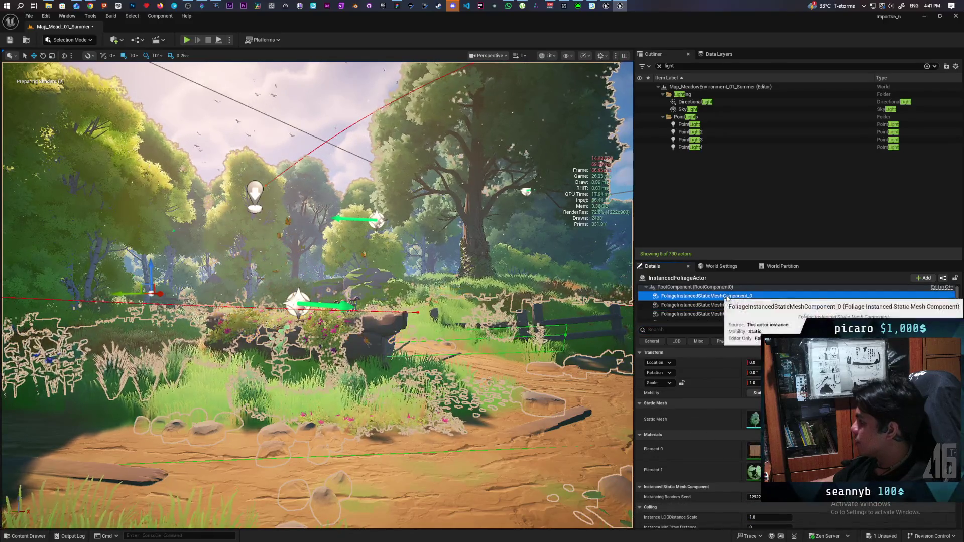
{"action": "left_click", "coordinate": [755, 471]}
{"action": "double_click", "coordinate": [756, 471]}
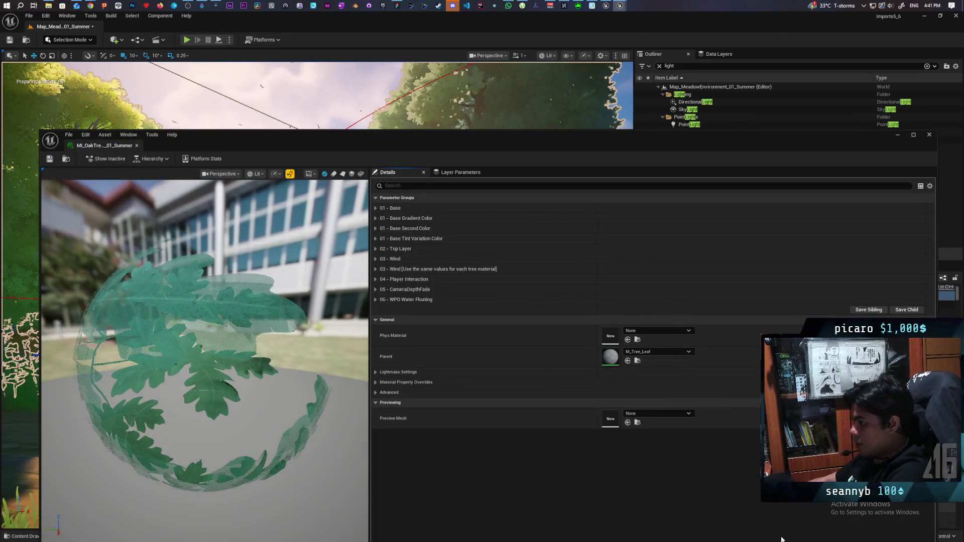
Set parent material M_Tree_Leaf to the Two Sided Foliage shading model, apply, save and close it
{"action": "double_click", "coordinate": [616, 363]}
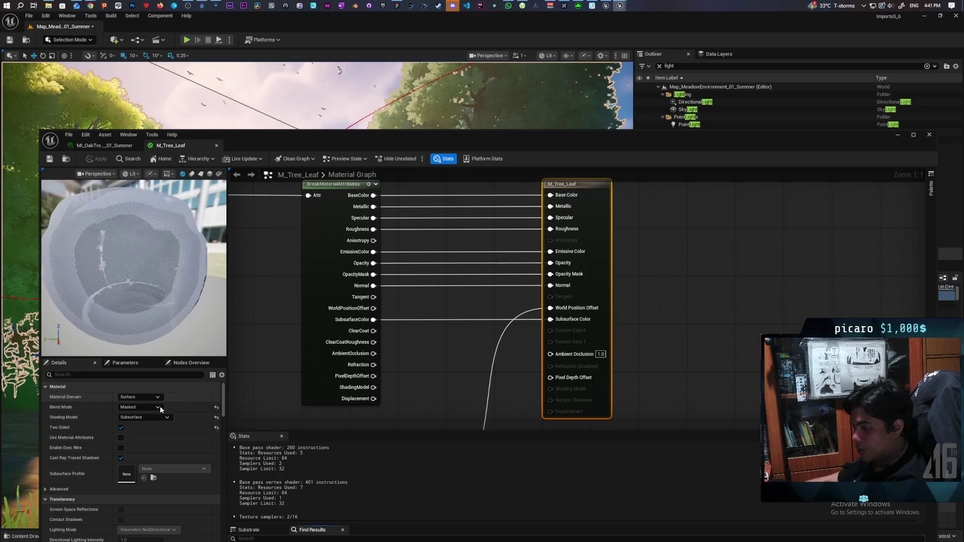
{"action": "left_click", "coordinate": [139, 417]}
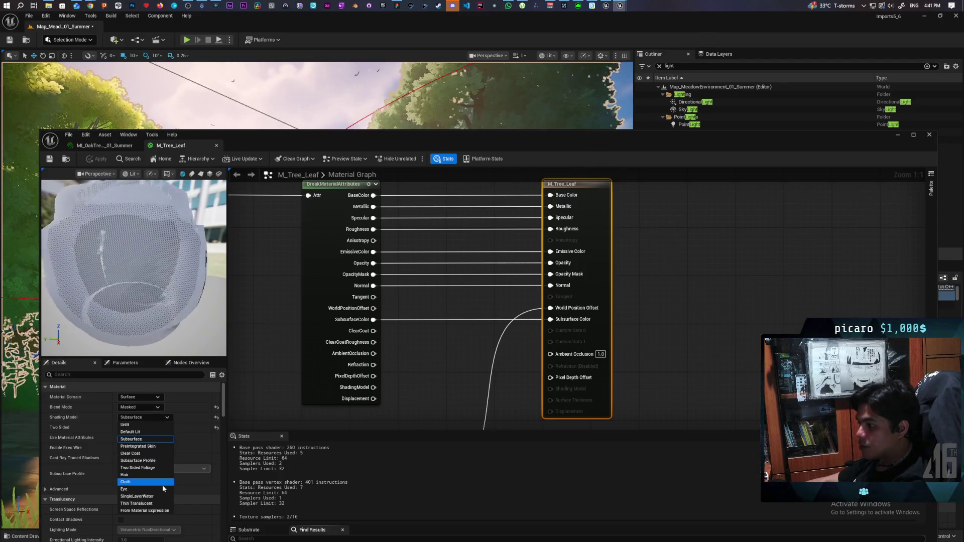
{"action": "left_click", "coordinate": [155, 467]}
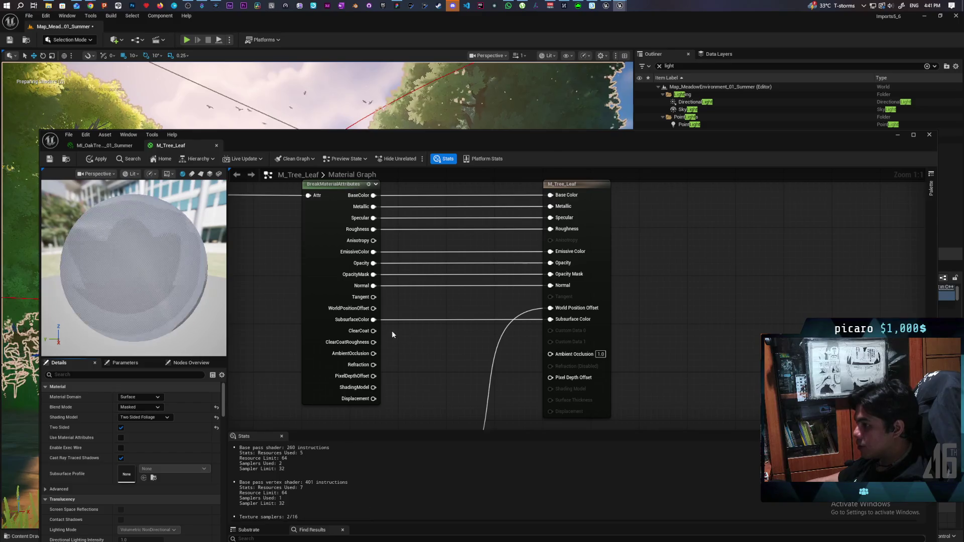
{"action": "left_click", "coordinate": [96, 159]}
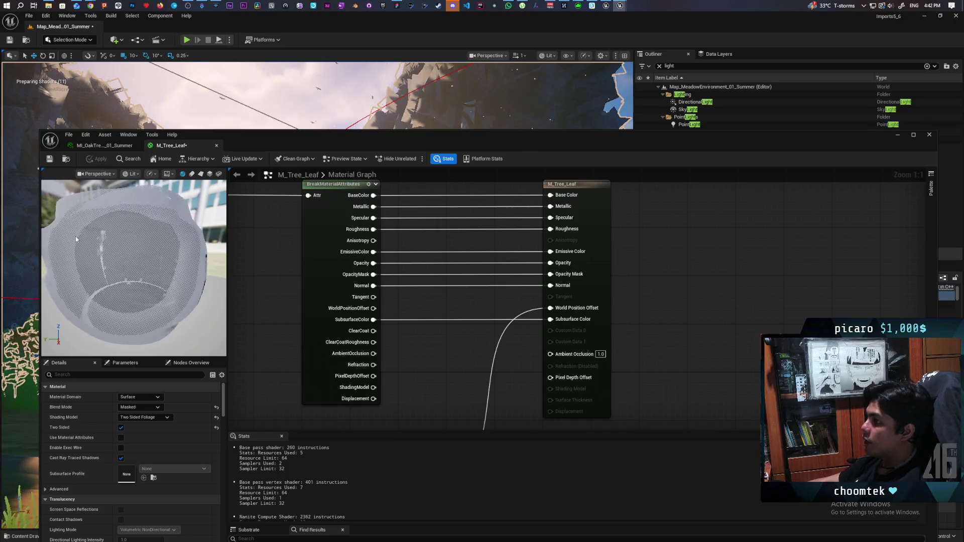
{"action": "mouse_move", "coordinate": [98, 231]}
{"action": "left_mouse_down"}
{"action": "mouse_move", "coordinate": [174, 211]}
{"action": "mouse_move", "coordinate": [182, 180]}
{"action": "left_mouse_up"}
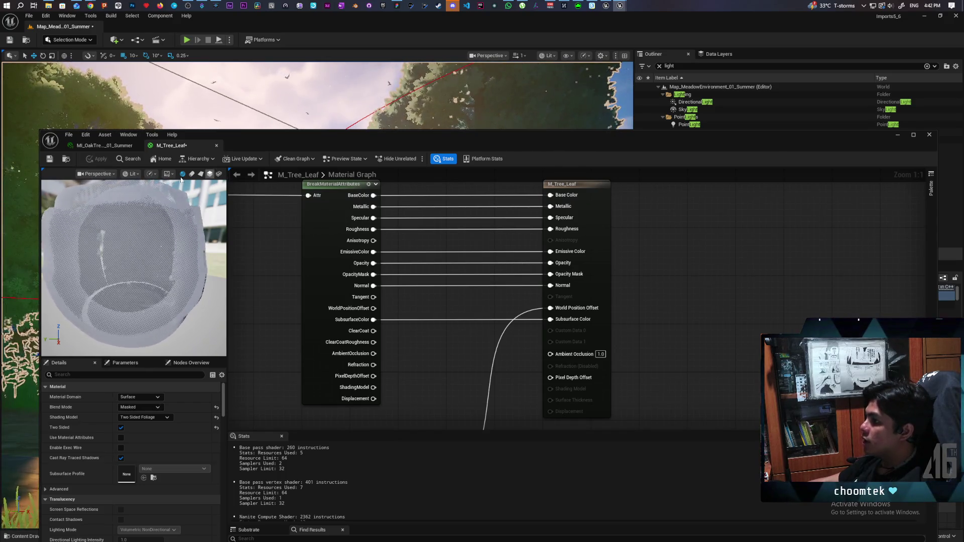
{"action": "left_click", "coordinate": [48, 159]}
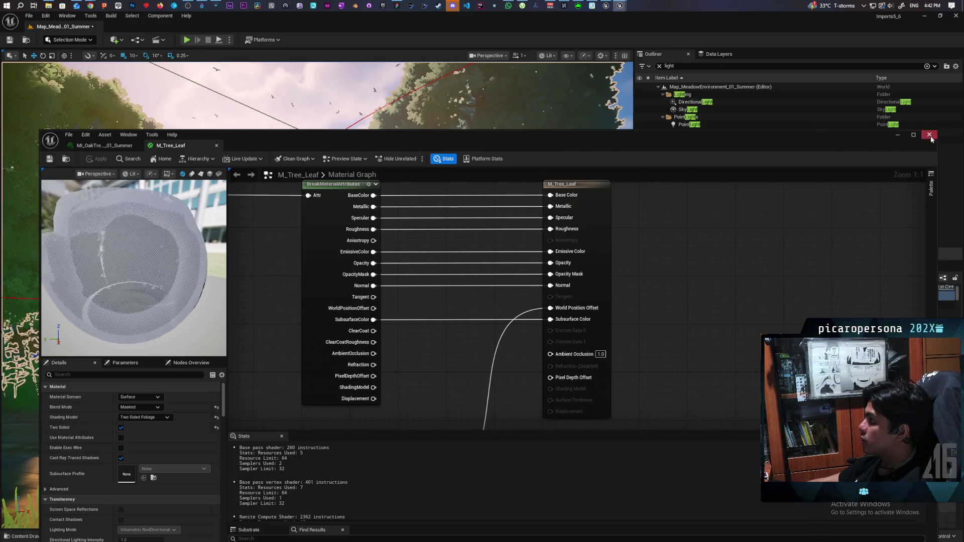
{"action": "left_click", "coordinate": [936, 137]}
Show the Summer level in Shader Complexity, tilt toward the treeline, and open the Level Editor docs with F1
{"action": "left_click", "coordinate": [547, 55]}
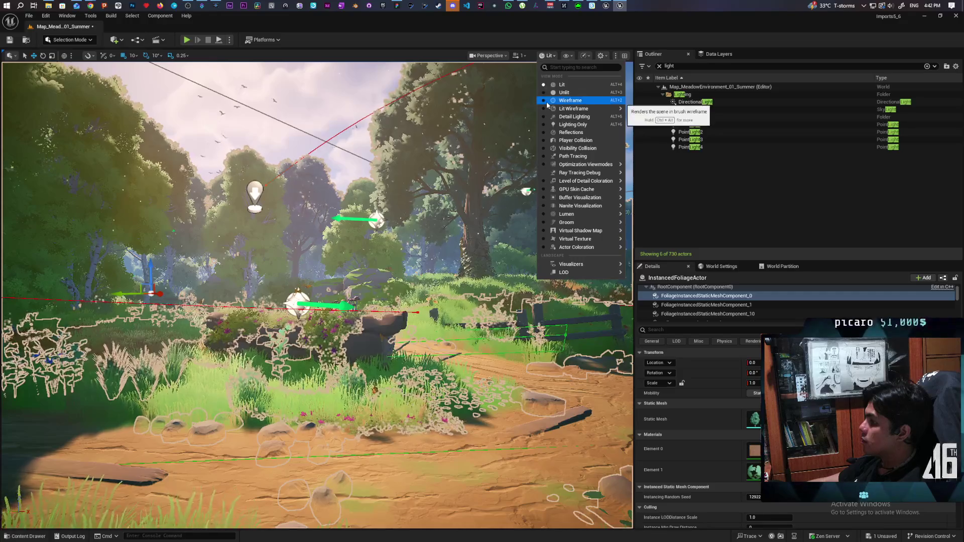
{"action": "left_click", "coordinate": [225, 137]}
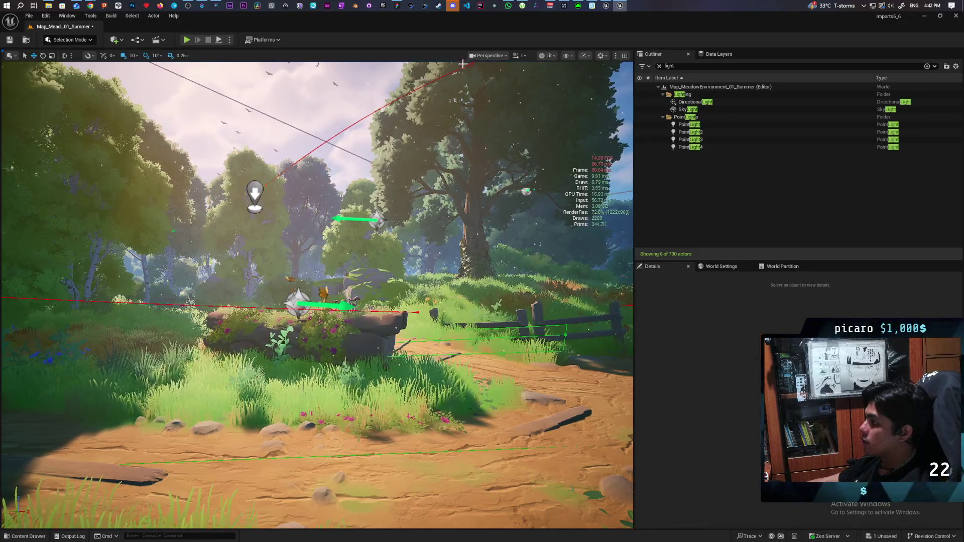
{"action": "left_click", "coordinate": [504, 57]}
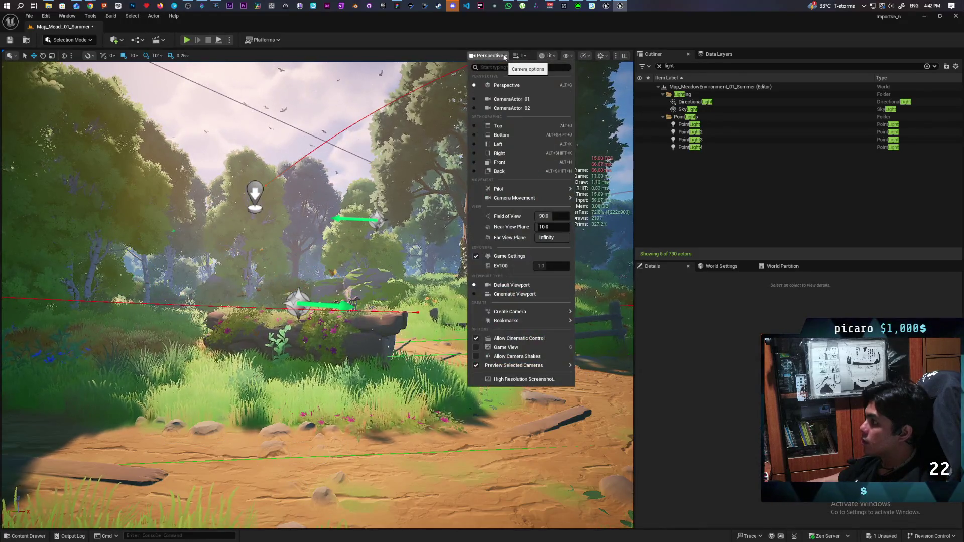
{"action": "left_click", "coordinate": [557, 56]}
{"action": "left_click", "coordinate": [556, 57]}
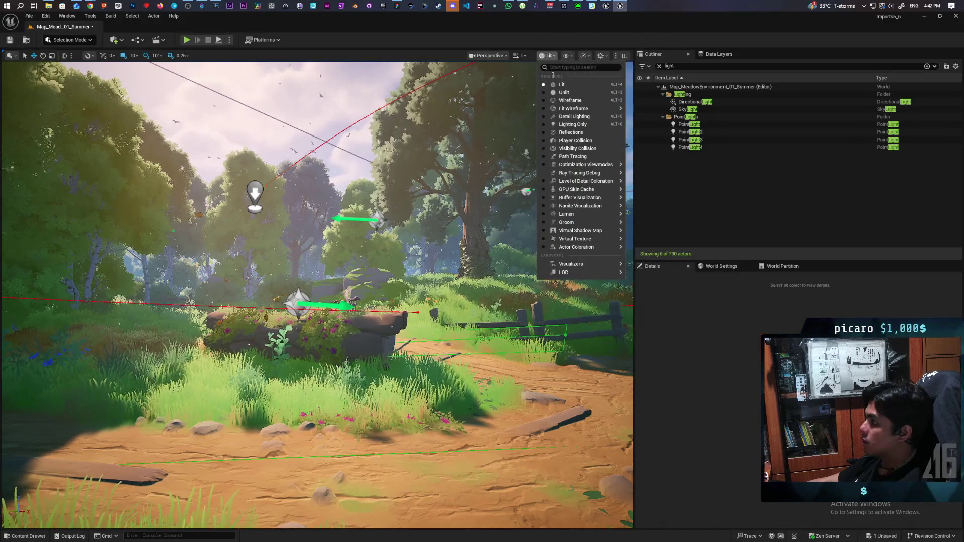
{"action": "mouse_move", "coordinate": [590, 269]}
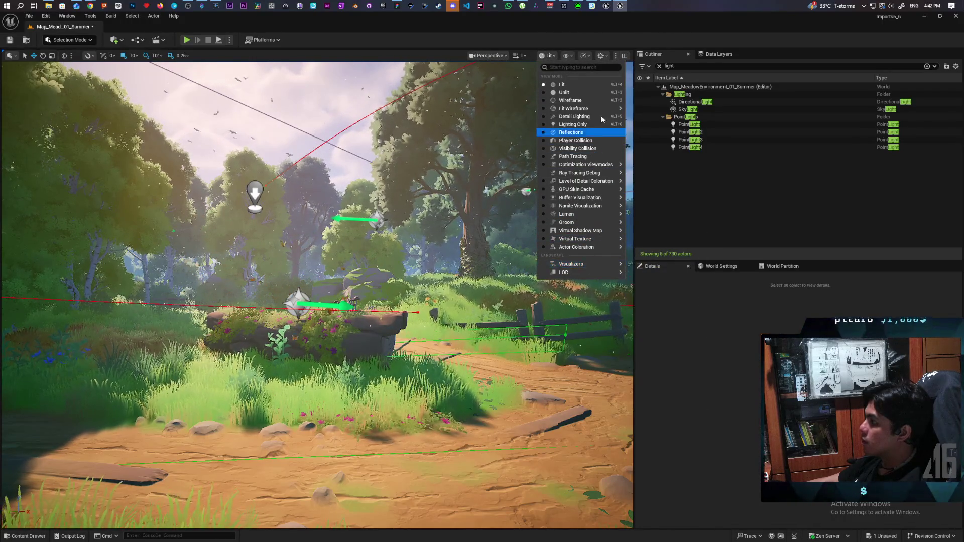
{"action": "mouse_move", "coordinate": [608, 113]}
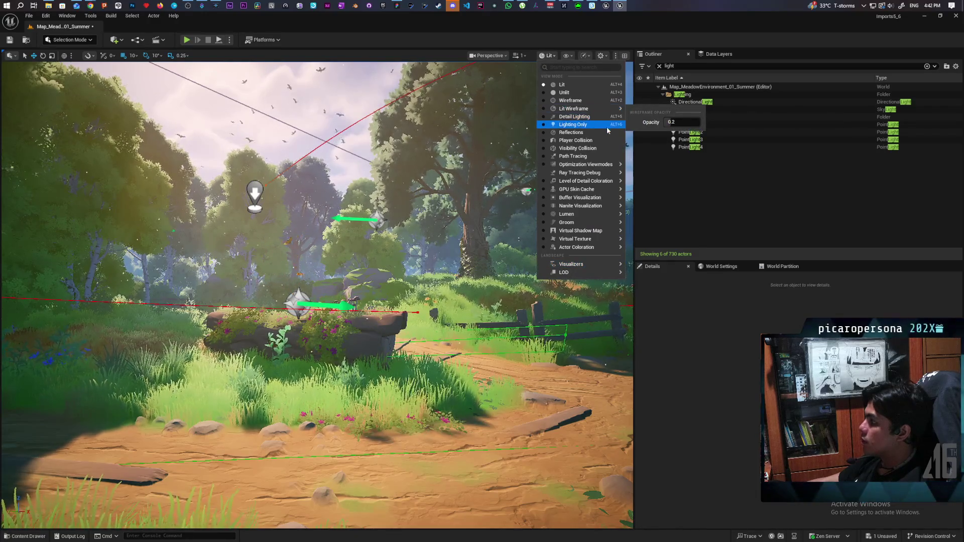
{"action": "mouse_move", "coordinate": [602, 166]}
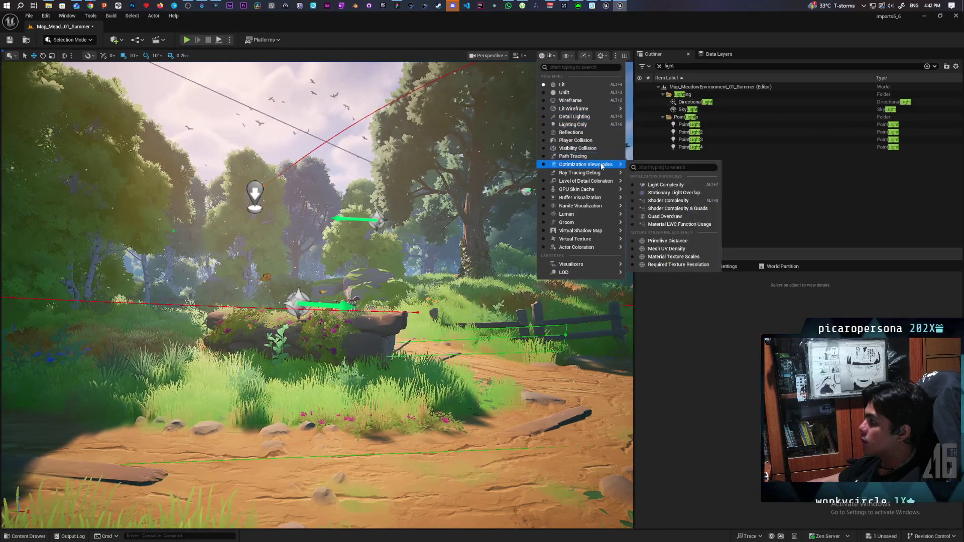
{"action": "left_click", "coordinate": [676, 200]}
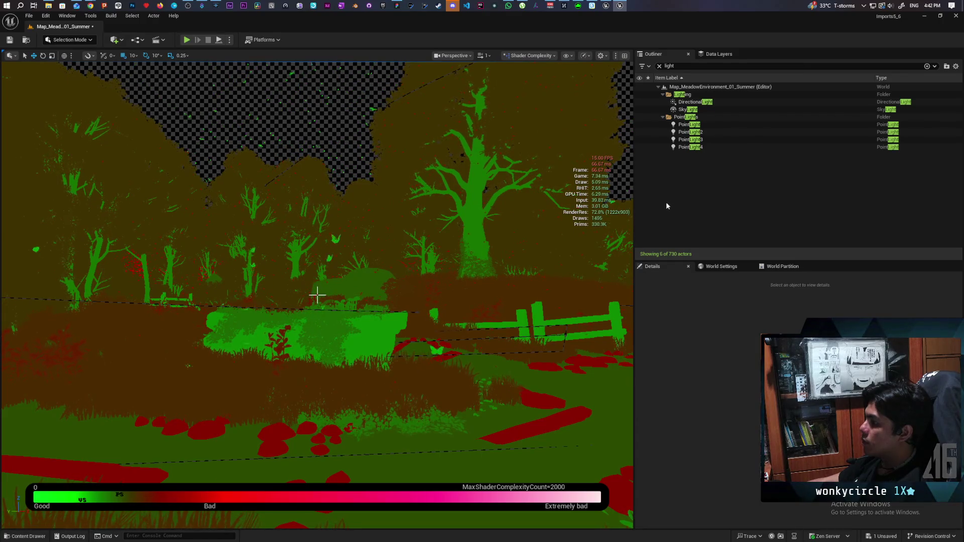
{"action": "mouse_move", "coordinate": [317, 296]}
{"action": "left_mouse_down"}
{"action": "mouse_move", "coordinate": [317, 281]}
{"action": "mouse_move", "coordinate": [318, 296]}
{"action": "left_mouse_up"}
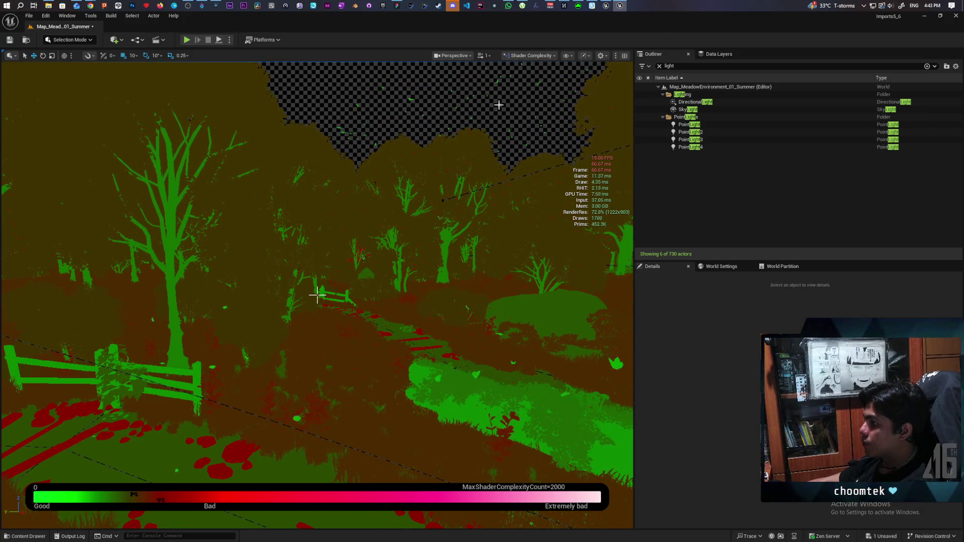
{"action": "key", "text": "F1"}
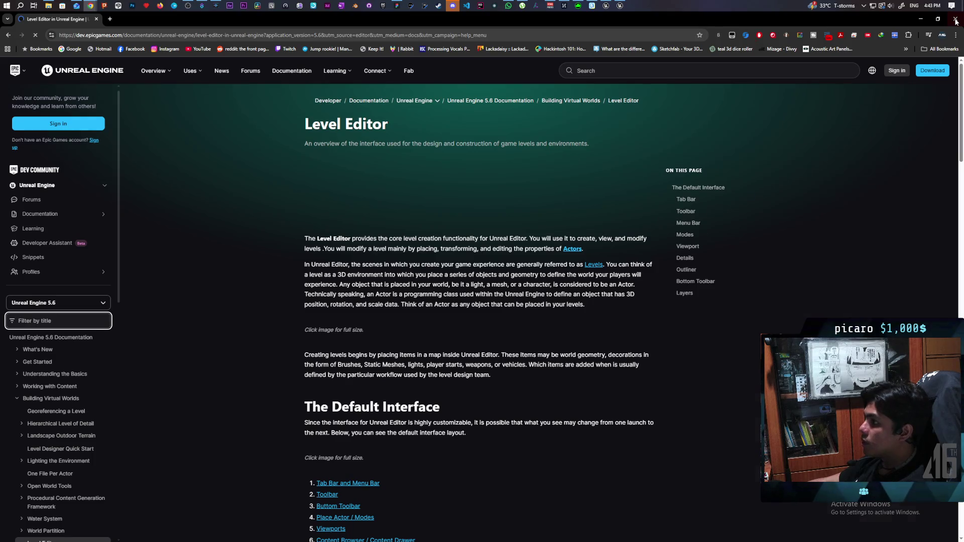
Close the documentation browser and bring up the Content Drawer on the VFX folder
{"action": "left_click", "coordinate": [956, 19]}
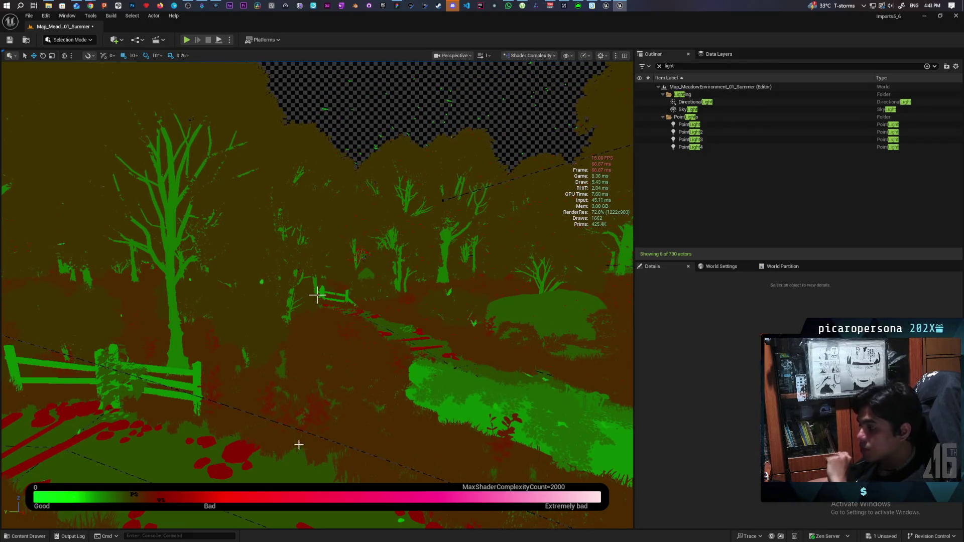
{"action": "left_click", "coordinate": [25, 536]}
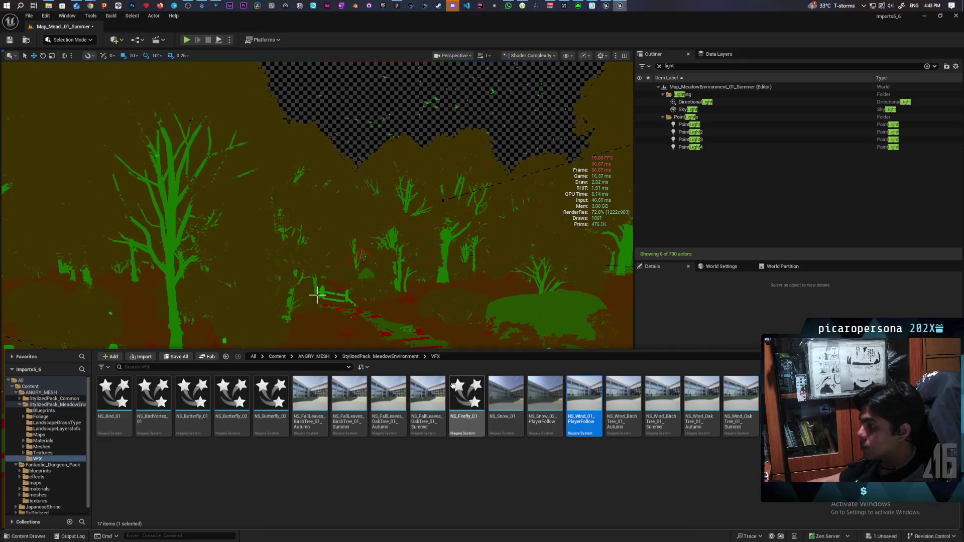
Browse ANGRY_MESH > StylizedPack_MeadowEnvironment > Foliage > Grass > Grass_Summer and open FT_Grass_01_Summer_01
{"action": "left_click", "coordinate": [304, 357]}
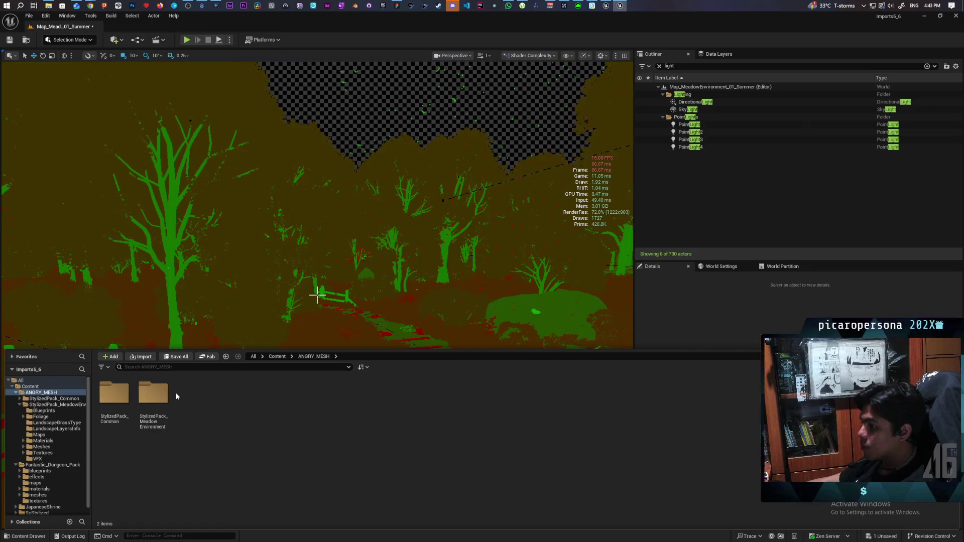
{"action": "double_click", "coordinate": [161, 397]}
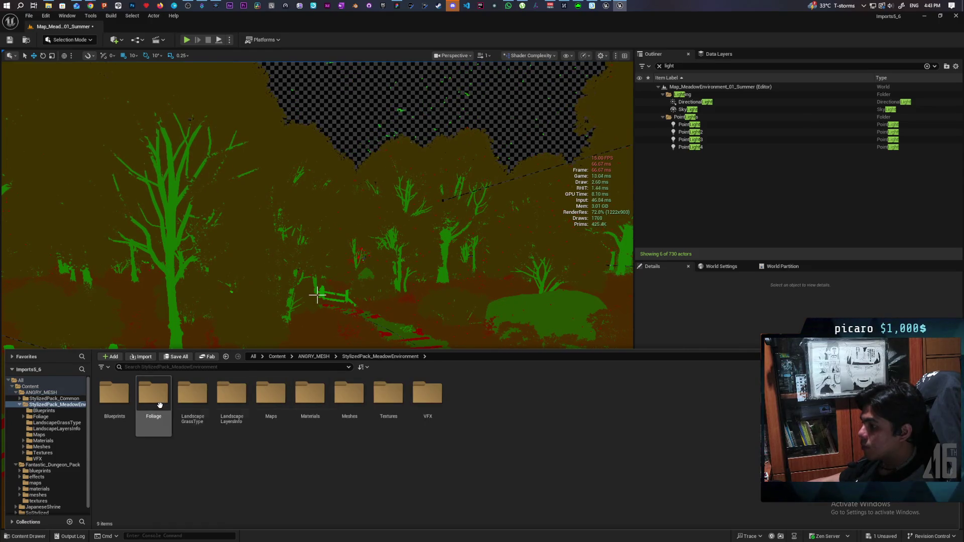
{"action": "double_click", "coordinate": [160, 399]}
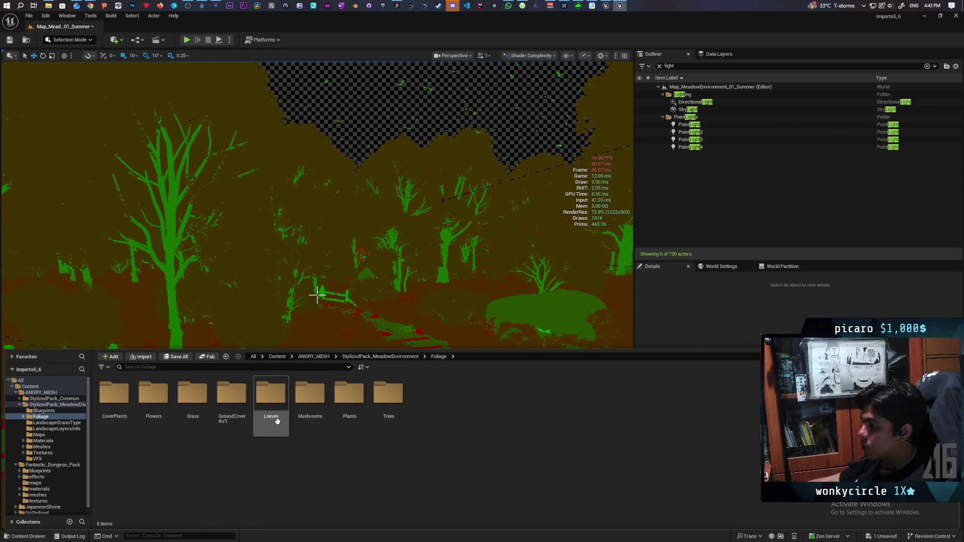
{"action": "double_click", "coordinate": [193, 415]}
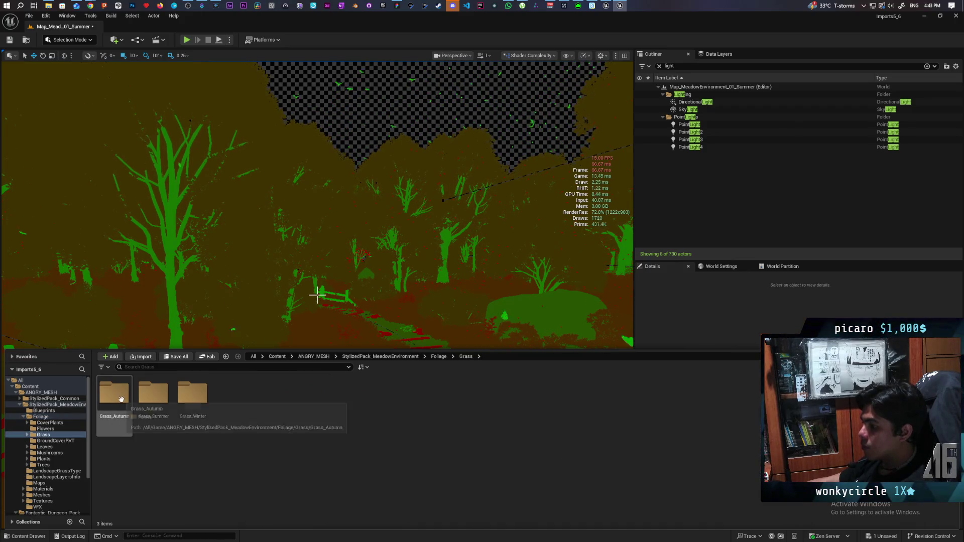
{"action": "double_click", "coordinate": [153, 396]}
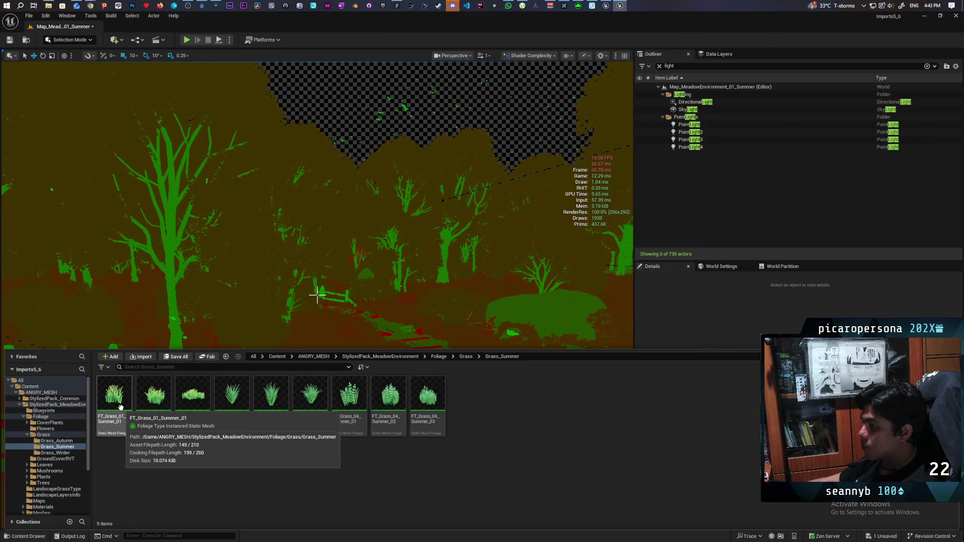
{"action": "double_click", "coordinate": [120, 408]}
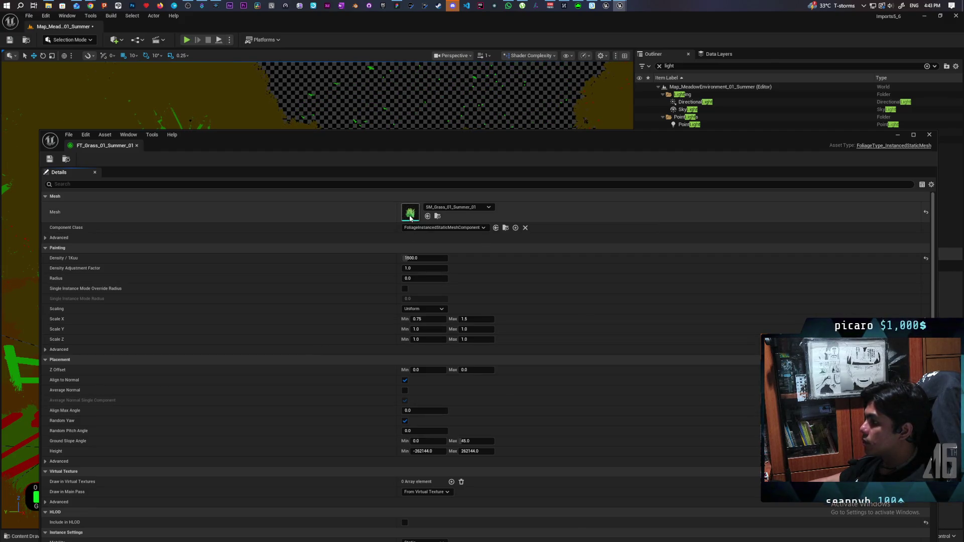
Open the SM_Grass_01_Summer_01 mesh, inspect it in Wireframe, then return the preview to Lit
{"action": "double_click", "coordinate": [409, 216]}
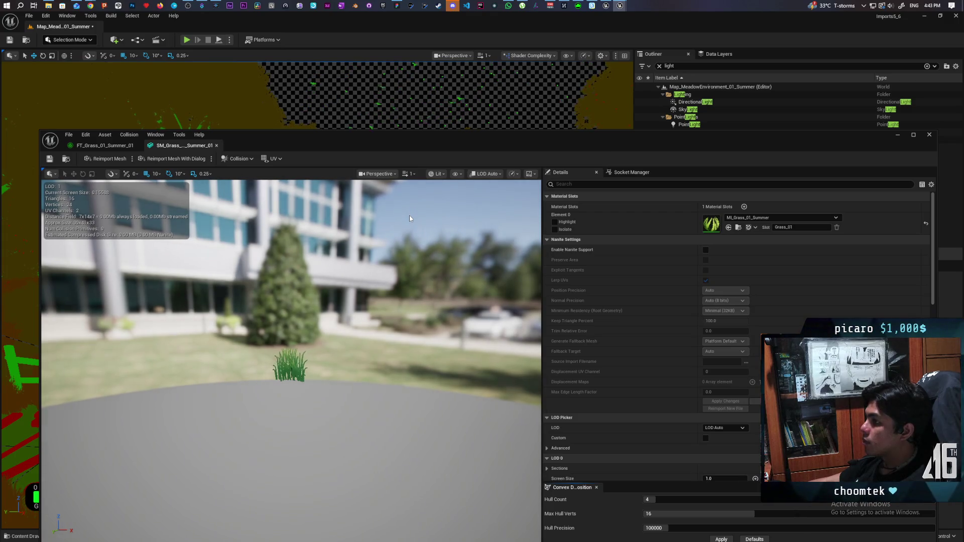
{"action": "left_click_drag", "start_coordinate": [261, 137], "coordinate": [267, 84]}
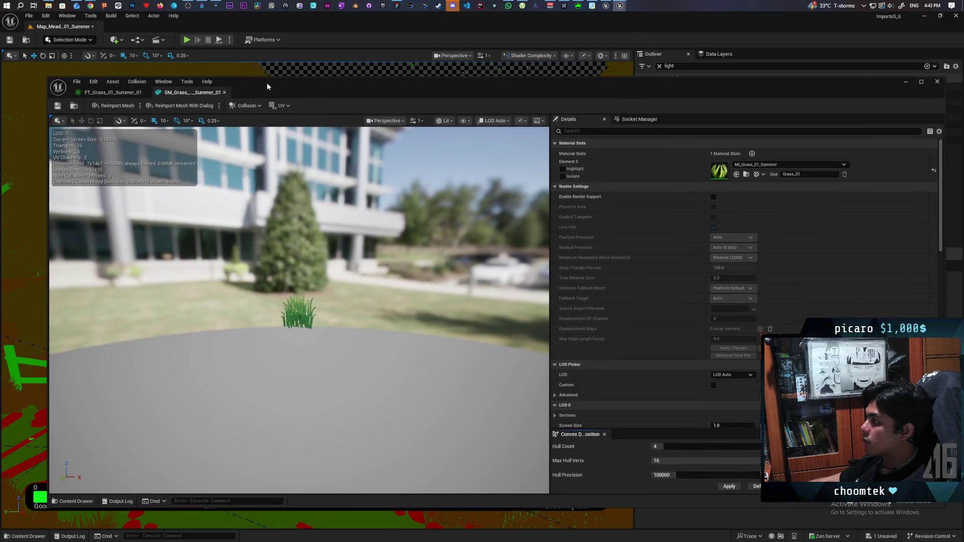
{"action": "scroll", "coordinate": [291, 315], "scroll_direction": "up", "scroll_amount": 5}
{"action": "scroll", "coordinate": [281, 327], "scroll_direction": "down", "scroll_amount": 4}
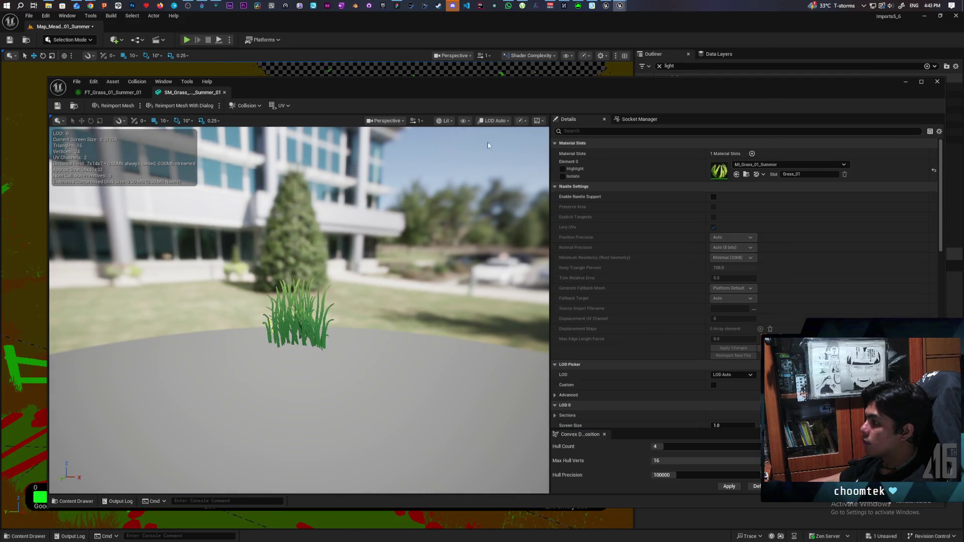
{"action": "left_click", "coordinate": [451, 121]}
{"action": "left_click", "coordinate": [468, 165]}
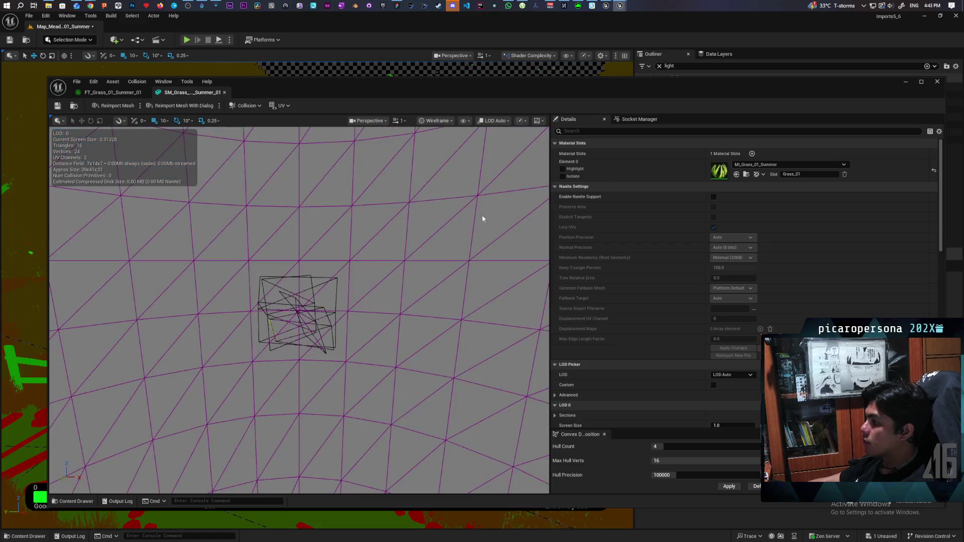
{"action": "mouse_move", "coordinate": [299, 311]}
{"action": "left_mouse_down"}
{"action": "mouse_move", "coordinate": [261, 301]}
{"action": "mouse_move", "coordinate": [321, 307]}
{"action": "mouse_move", "coordinate": [332, 282]}
{"action": "mouse_move", "coordinate": [351, 272]}
{"action": "mouse_move", "coordinate": [316, 249]}
{"action": "mouse_move", "coordinate": [366, 251]}
{"action": "mouse_move", "coordinate": [296, 231]}
{"action": "mouse_move", "coordinate": [331, 251]}
{"action": "mouse_move", "coordinate": [311, 241]}
{"action": "mouse_move", "coordinate": [309, 259]}
{"action": "mouse_move", "coordinate": [321, 251]}
{"action": "left_mouse_up"}
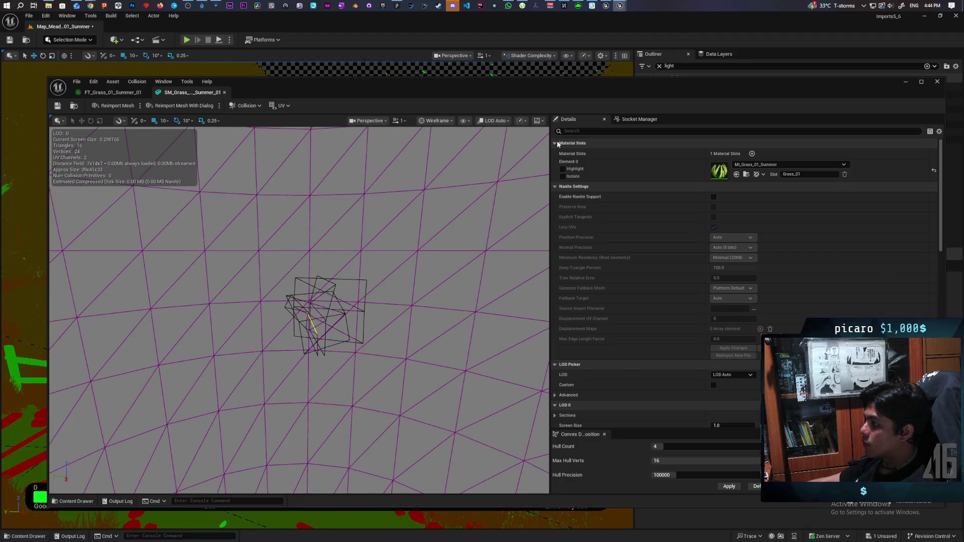
{"action": "left_click", "coordinate": [436, 121]}
{"action": "left_click", "coordinate": [441, 150]}
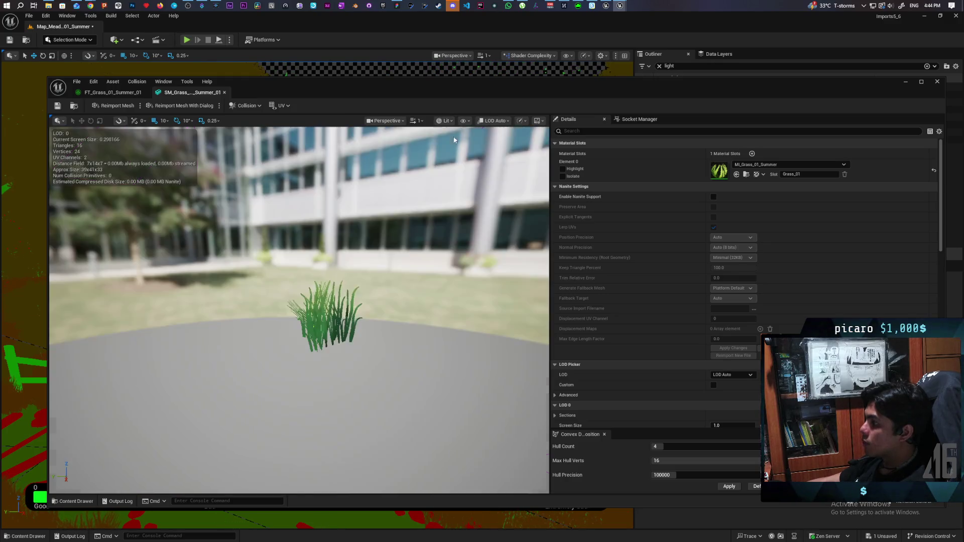
Show the grass mesh preview in Shader Complexity and open the MI_Grass_01_Summer material instance
{"action": "left_click", "coordinate": [464, 121]}
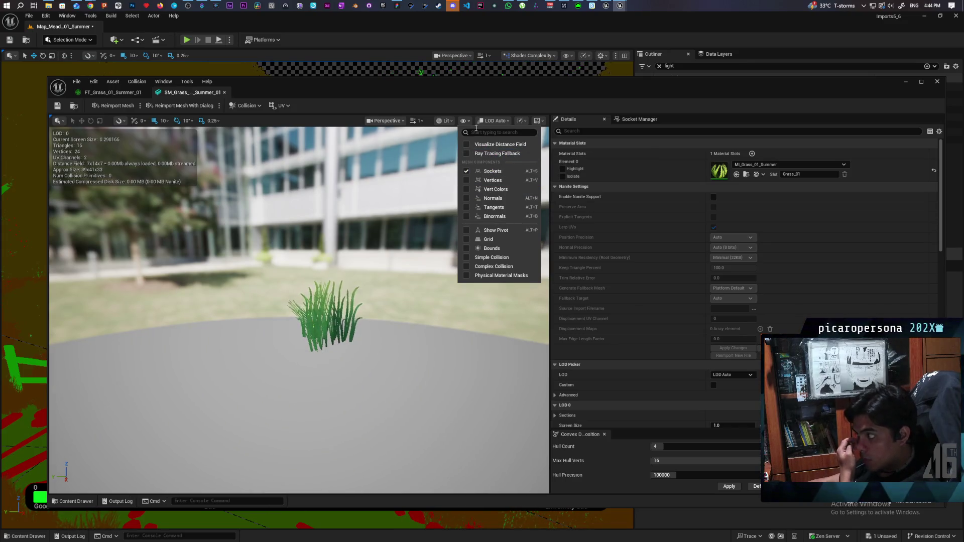
{"action": "left_click", "coordinate": [448, 122]}
{"action": "mouse_move", "coordinate": [486, 230]}
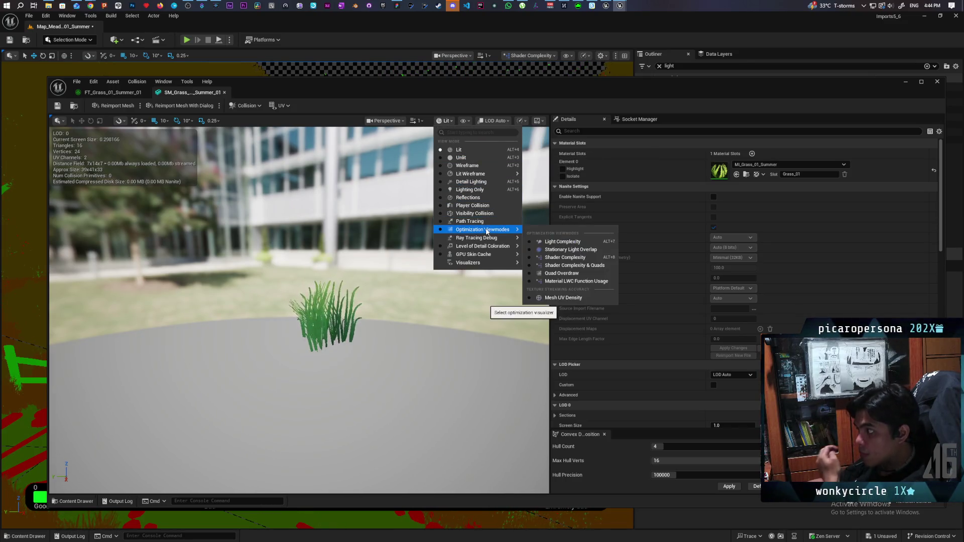
{"action": "left_click", "coordinate": [571, 259]}
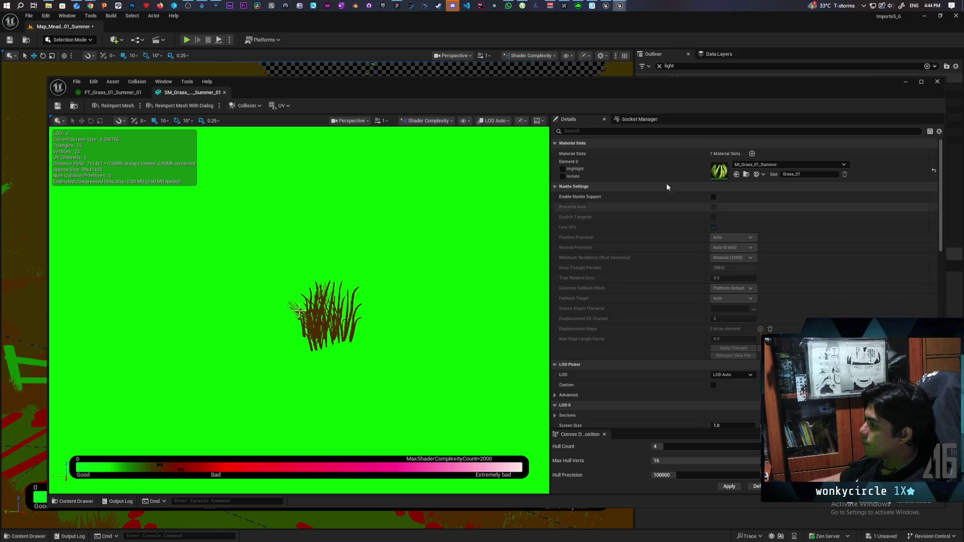
{"action": "double_click", "coordinate": [719, 170]}
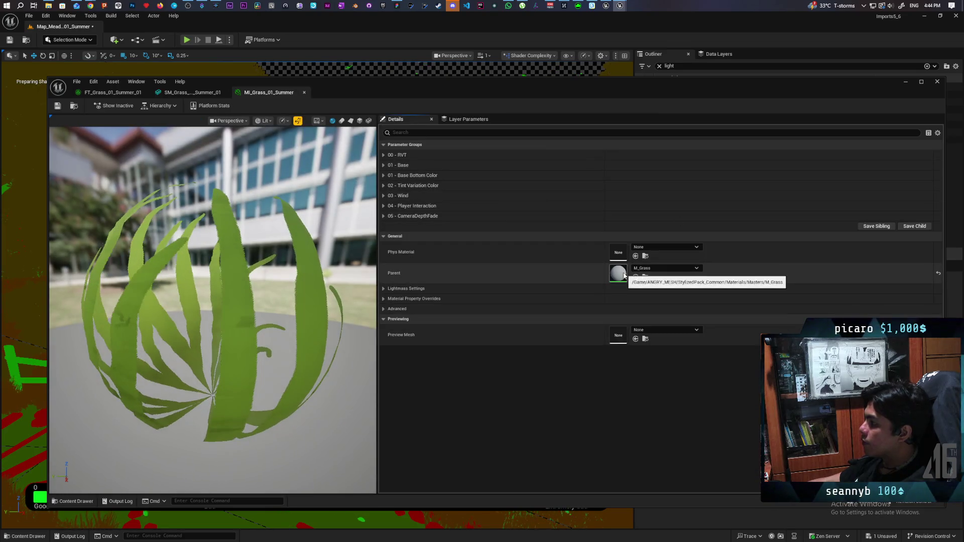
Open parent material M_Grass and frame its Output group where WPO feeds World Position Offset
{"action": "double_click", "coordinate": [622, 274]}
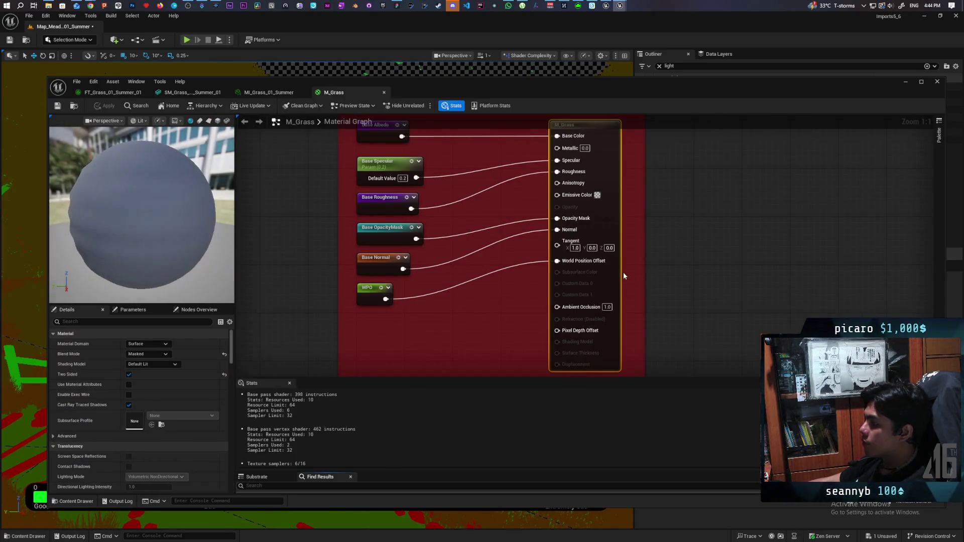
{"action": "scroll", "coordinate": [473, 327], "scroll_direction": "down", "scroll_amount": 10}
{"action": "mouse_move", "coordinate": [473, 326]}
{"action": "left_mouse_down"}
{"action": "mouse_move", "coordinate": [609, 217]}
{"action": "mouse_move", "coordinate": [633, 241]}
{"action": "mouse_move", "coordinate": [666, 229]}
{"action": "mouse_move", "coordinate": [660, 253]}
{"action": "mouse_move", "coordinate": [635, 247]}
{"action": "left_mouse_up"}
{"action": "scroll", "coordinate": [623, 229], "scroll_direction": "down", "scroll_amount": 3}
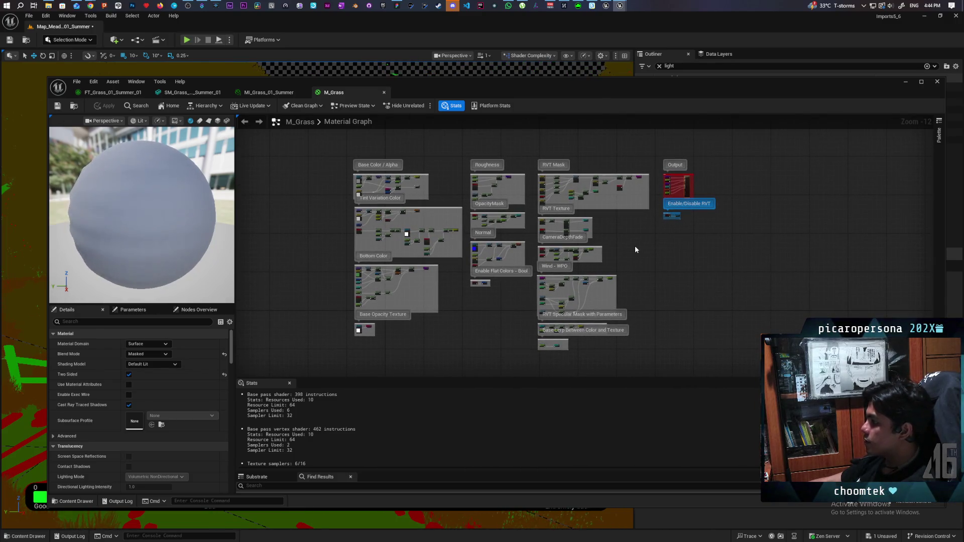
{"action": "scroll", "coordinate": [578, 295], "scroll_direction": "up", "scroll_amount": 2}
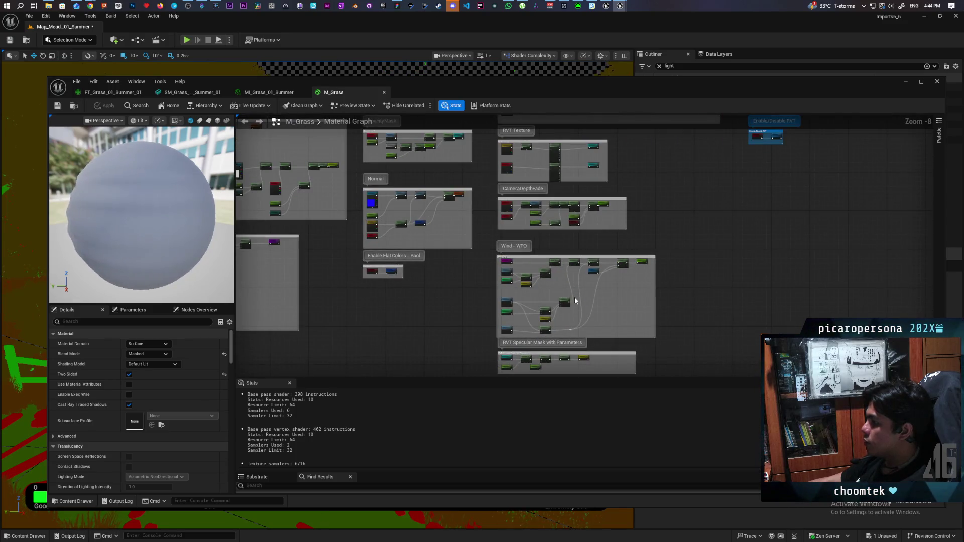
{"action": "scroll", "coordinate": [600, 282], "scroll_direction": "up", "scroll_amount": 2}
{"action": "scroll", "coordinate": [600, 282], "scroll_direction": "up", "scroll_amount": 3}
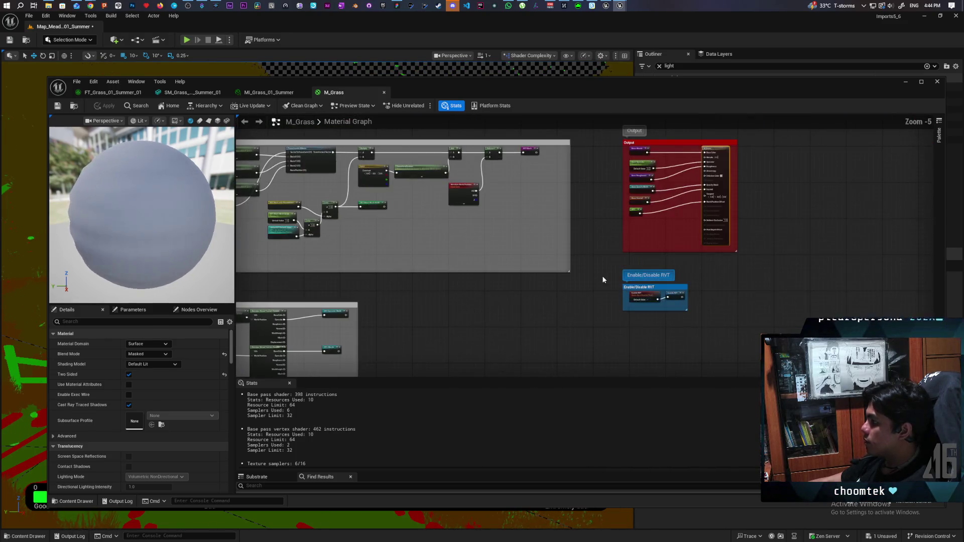
{"action": "scroll", "coordinate": [601, 276], "scroll_direction": "up", "scroll_amount": 2}
{"action": "scroll", "coordinate": [603, 287], "scroll_direction": "up", "scroll_amount": 3}
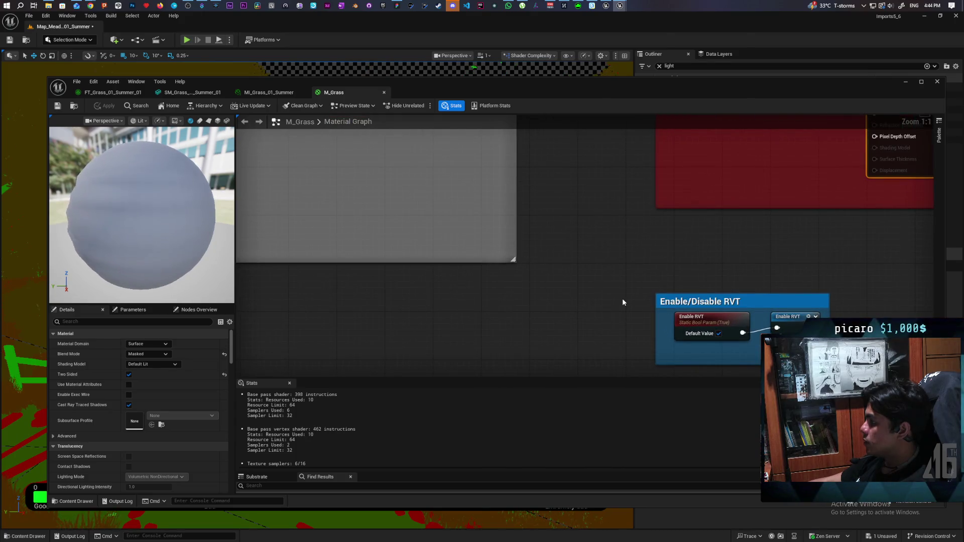
{"action": "scroll", "coordinate": [622, 298], "scroll_direction": "down", "scroll_amount": 2}
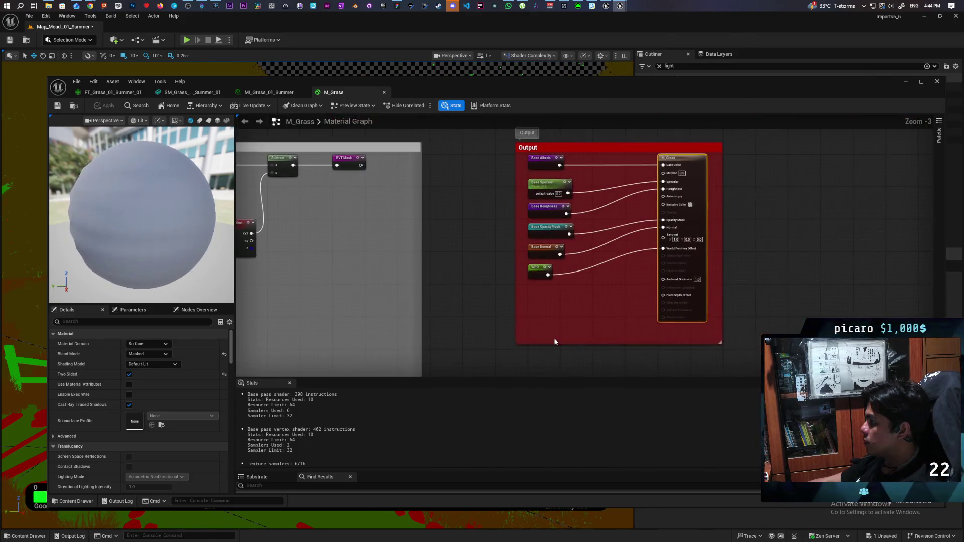
{"action": "scroll", "coordinate": [755, 251], "scroll_direction": "up", "scroll_amount": 2}
{"action": "mouse_move", "coordinate": [760, 252]}
{"action": "left_mouse_down"}
{"action": "mouse_move", "coordinate": [742, 285]}
{"action": "mouse_move", "coordinate": [740, 272]}
{"action": "left_mouse_up"}
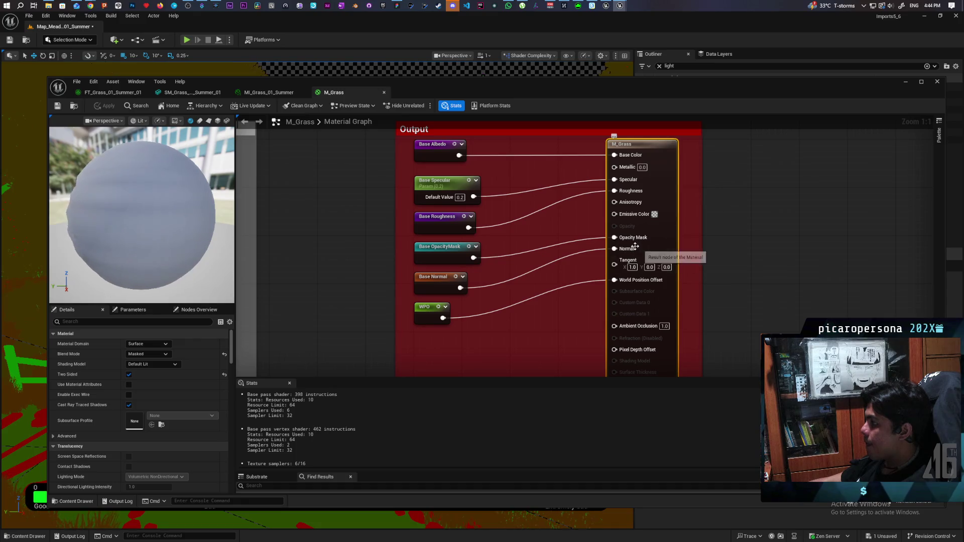
{"action": "double_click", "coordinate": [457, 258]}
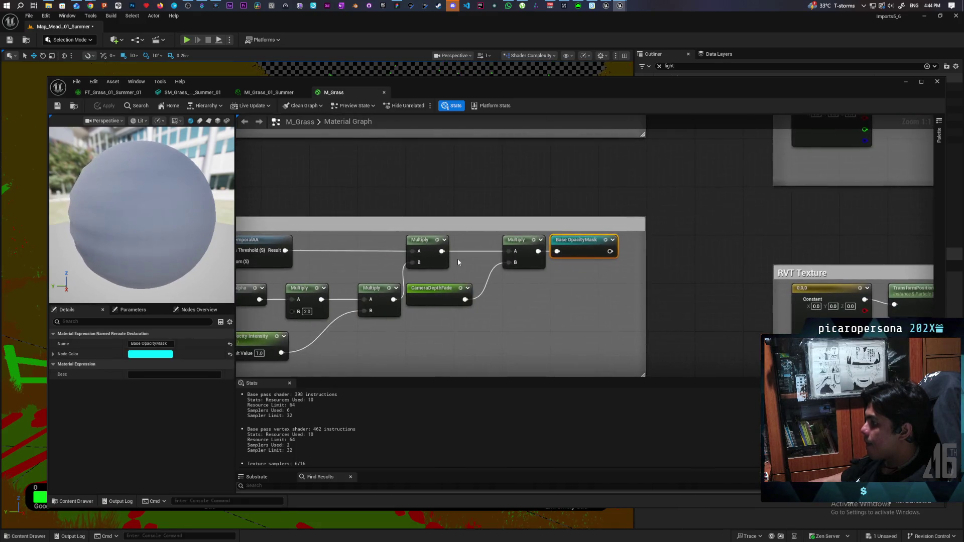
{"action": "scroll", "coordinate": [673, 269], "scroll_direction": "down", "scroll_amount": 5}
{"action": "scroll", "coordinate": [661, 270], "scroll_direction": "up", "scroll_amount": 3}
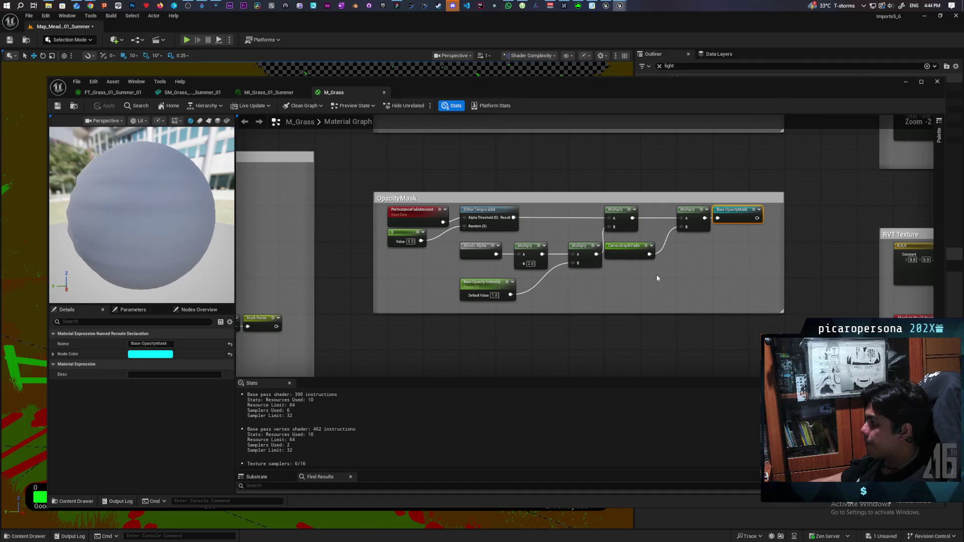
{"action": "scroll", "coordinate": [657, 278], "scroll_direction": "up", "scroll_amount": 1}
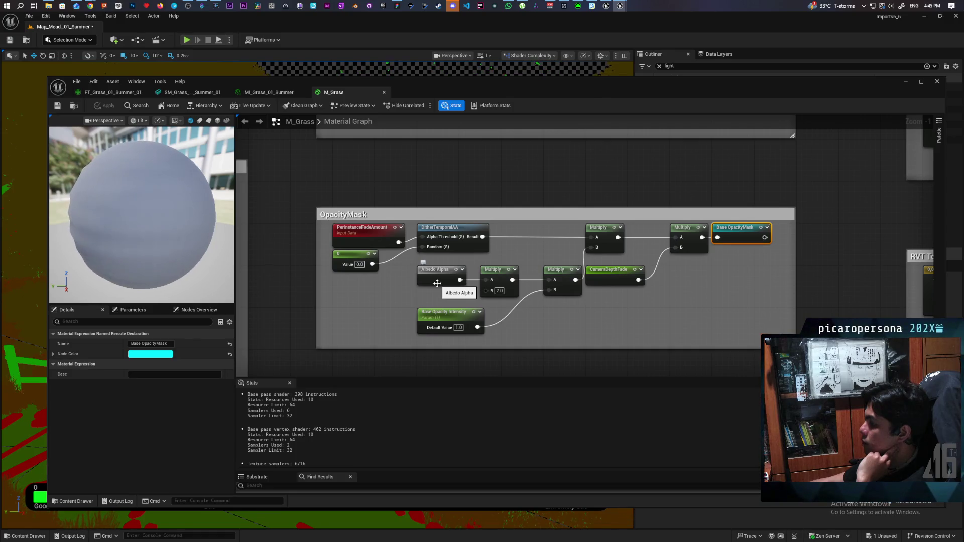
{"action": "double_click", "coordinate": [437, 279]}
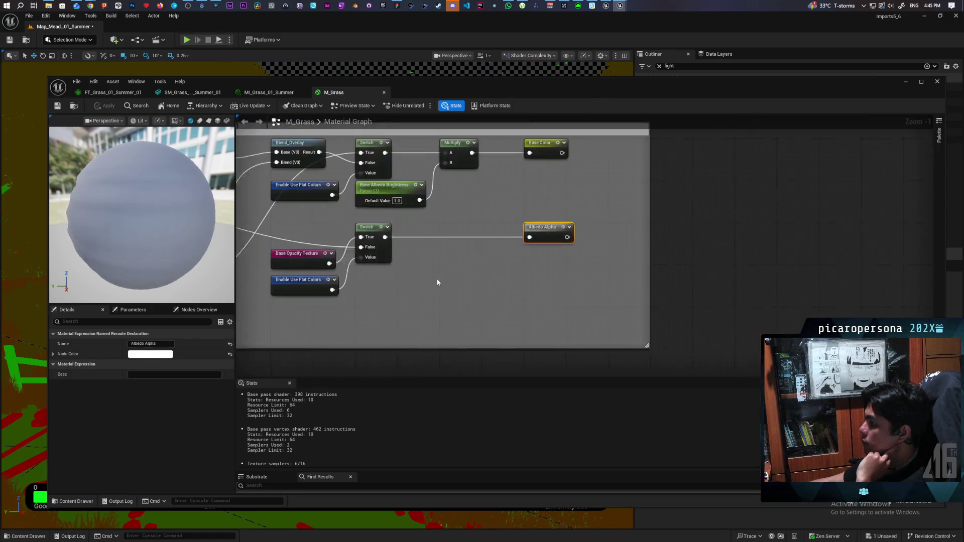
{"action": "left_click_drag", "start_coordinate": [682, 280], "coordinate": [684, 280]}
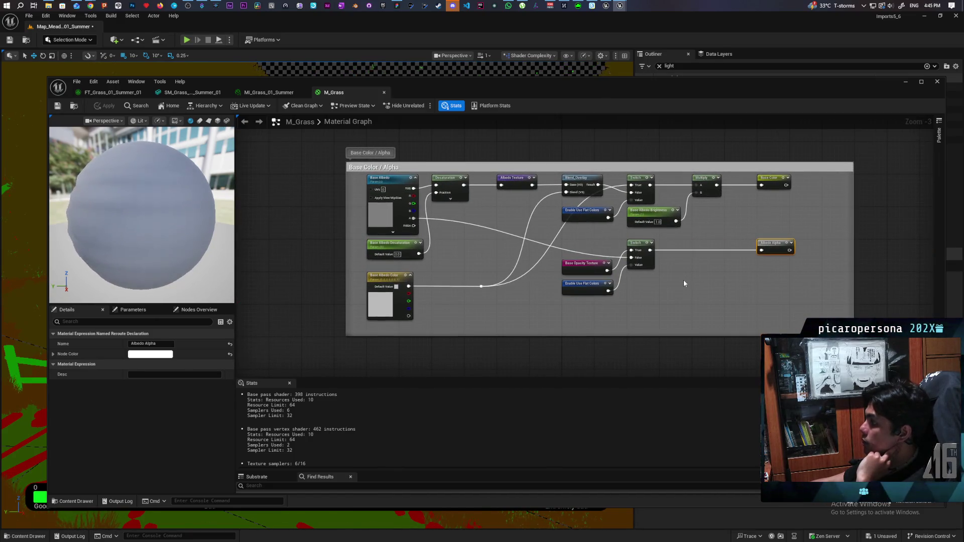
{"action": "scroll", "coordinate": [682, 279], "scroll_direction": "up", "scroll_amount": 1}
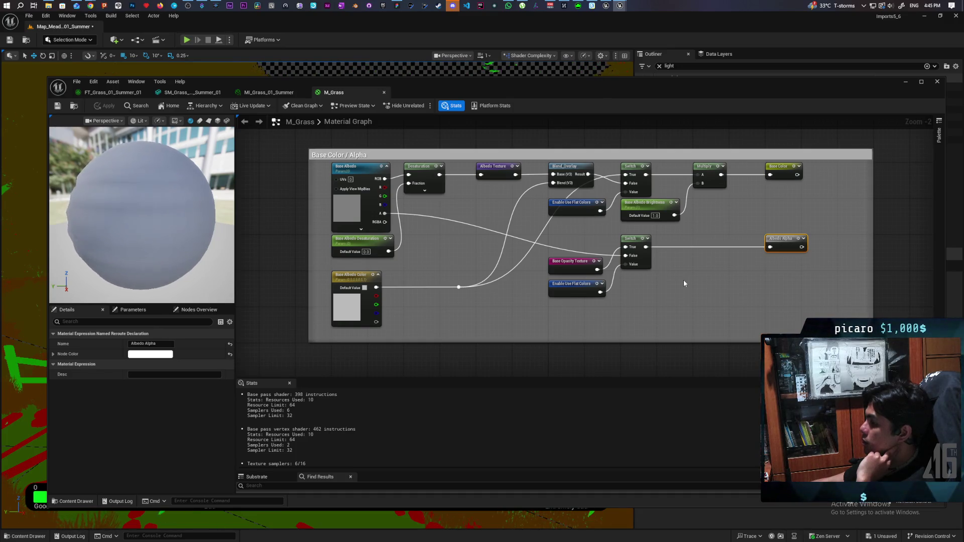
{"action": "scroll", "coordinate": [683, 279], "scroll_direction": "down", "scroll_amount": 7}
{"action": "left_click_drag", "start_coordinate": [740, 282], "coordinate": [361, 269]}
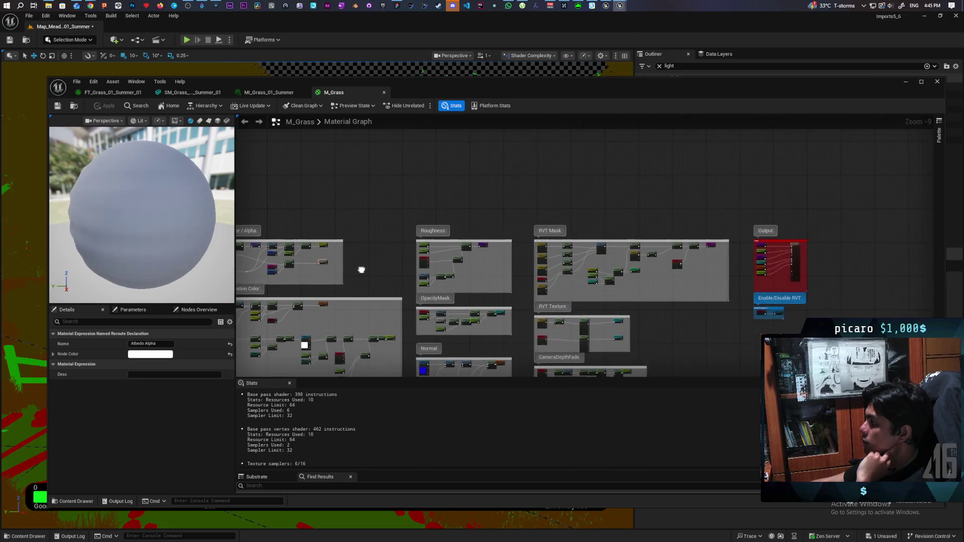
{"action": "scroll", "coordinate": [528, 269], "scroll_direction": "up", "scroll_amount": 5}
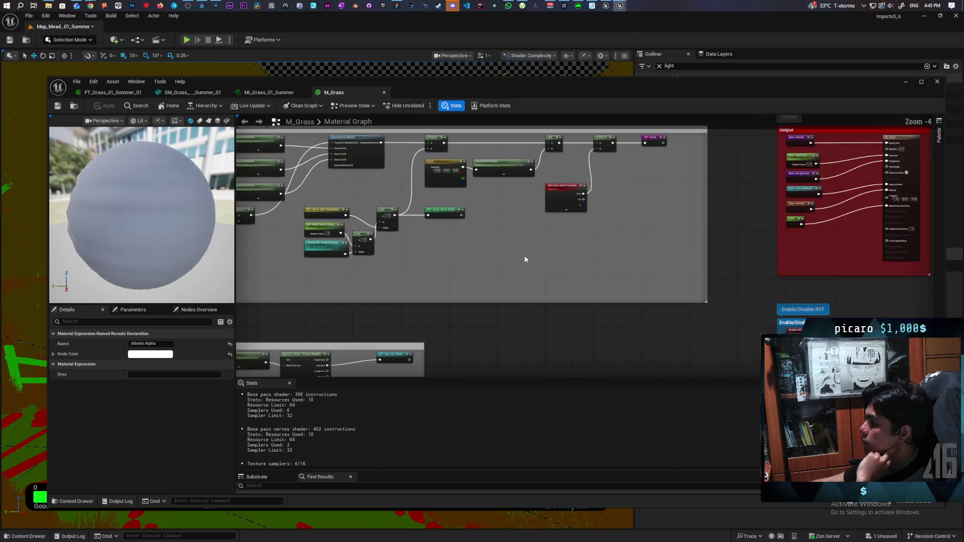
{"action": "mouse_move", "coordinate": [529, 270]}
{"action": "left_mouse_down"}
{"action": "mouse_move", "coordinate": [673, 312]}
{"action": "mouse_move", "coordinate": [637, 301]}
{"action": "left_mouse_up"}
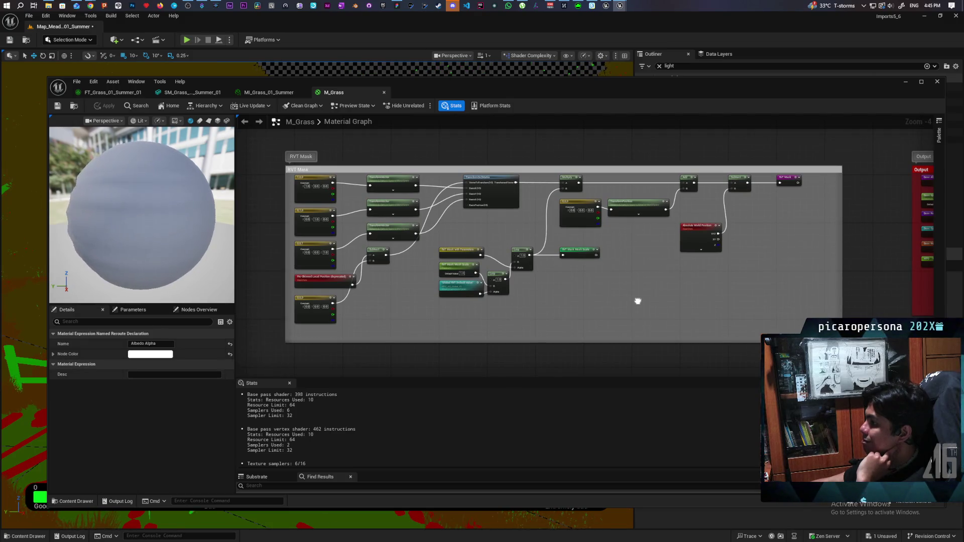
{"action": "mouse_move", "coordinate": [637, 302]}
{"action": "left_mouse_down"}
{"action": "mouse_move", "coordinate": [397, 311]}
{"action": "mouse_move", "coordinate": [536, 294]}
{"action": "left_mouse_up"}
{"action": "scroll", "coordinate": [614, 285], "scroll_direction": "up", "scroll_amount": 3}
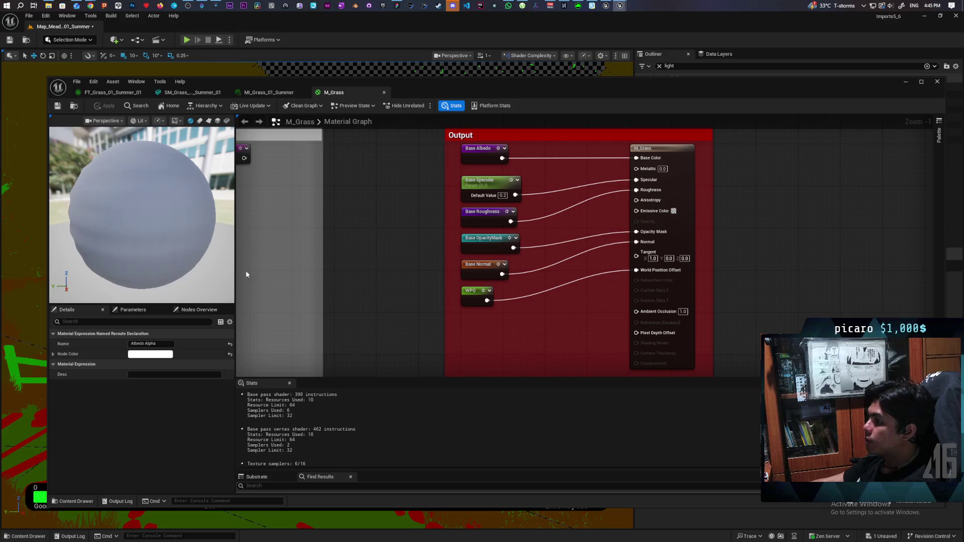
{"action": "left_click", "coordinate": [436, 257]}
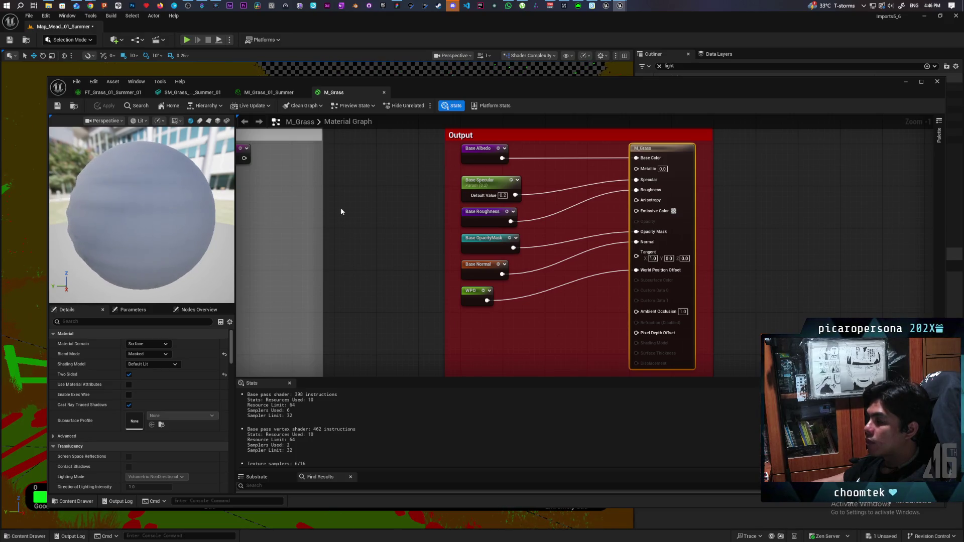
{"action": "left_click", "coordinate": [262, 94]}
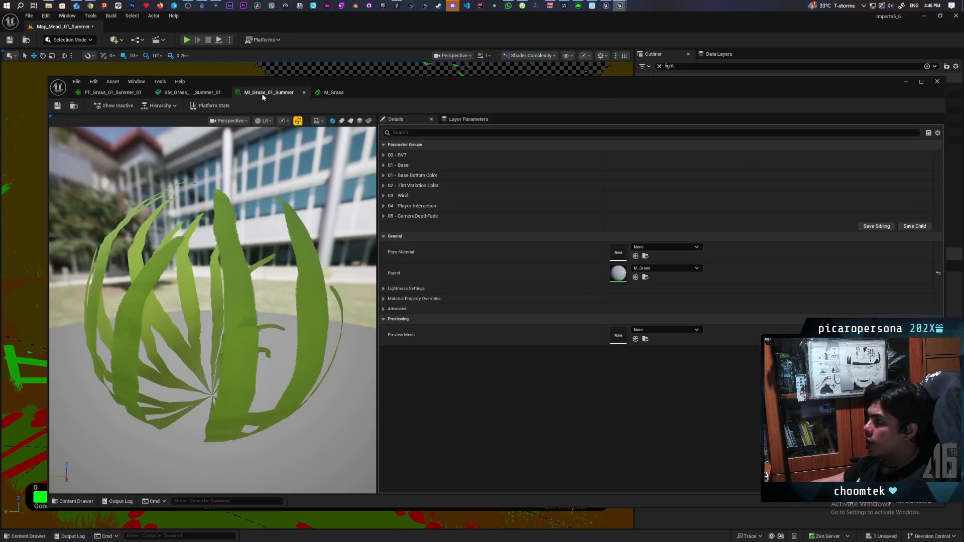
{"action": "left_click", "coordinate": [178, 93]}
{"action": "left_click", "coordinate": [110, 95]}
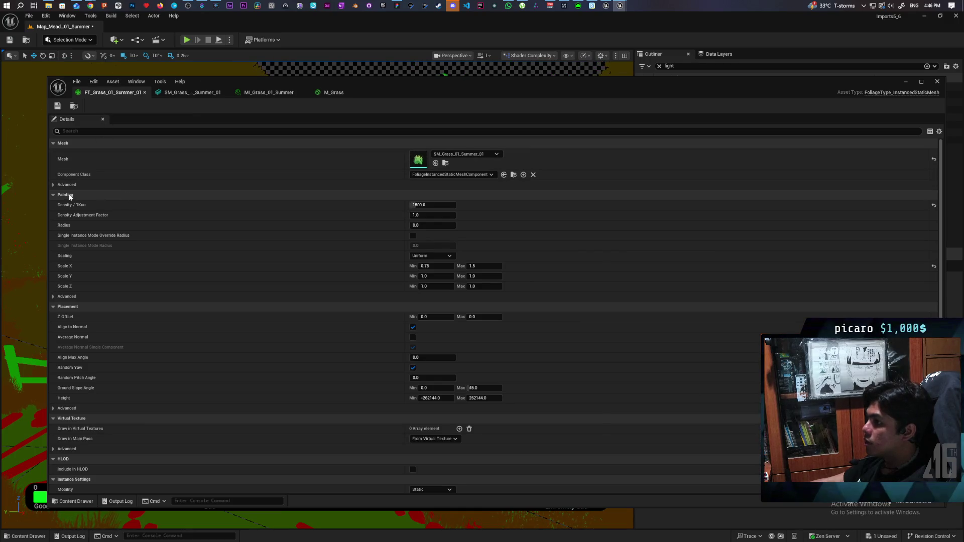
{"action": "scroll", "coordinate": [302, 396], "scroll_direction": "down", "scroll_amount": 3}
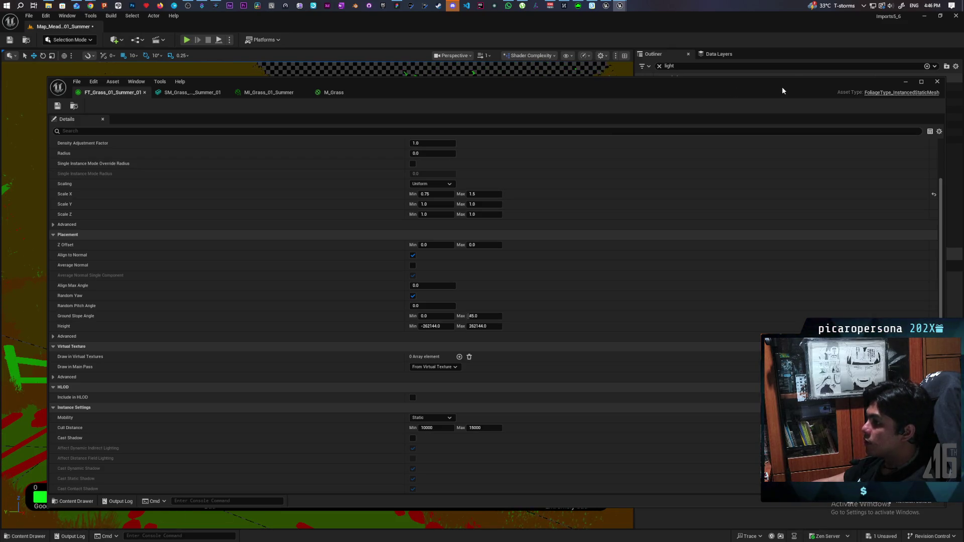
{"action": "left_click", "coordinate": [335, 92]}
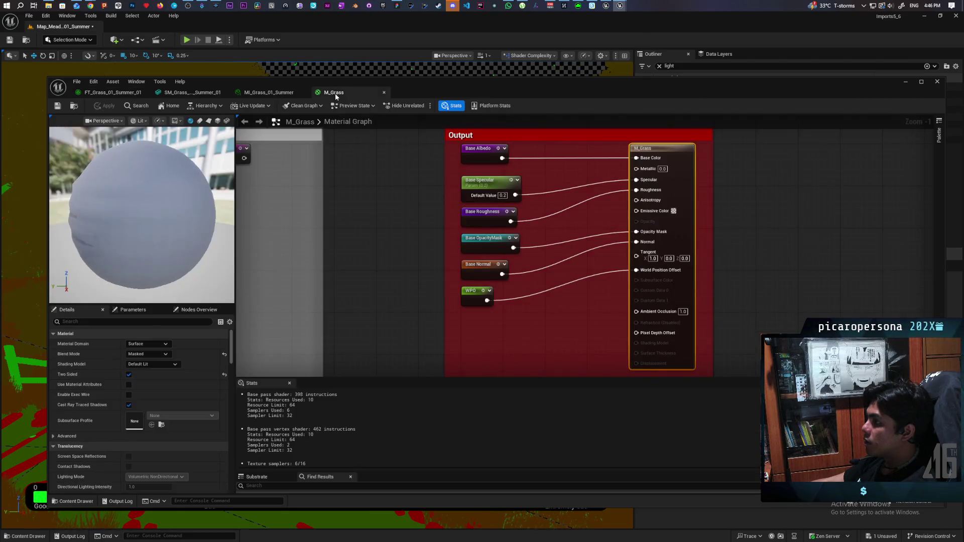
Disconnect M_Grass's WPO from World Position Offset, apply the change, and return to the level viewport
{"action": "left_click", "coordinate": [611, 274], "text": "alt"}
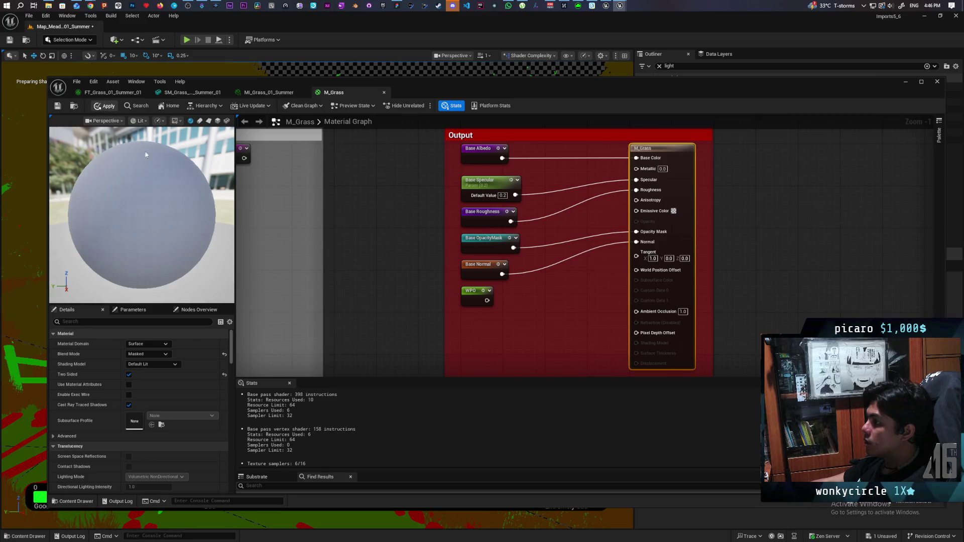
{"action": "key", "text": "ctrl+s"}
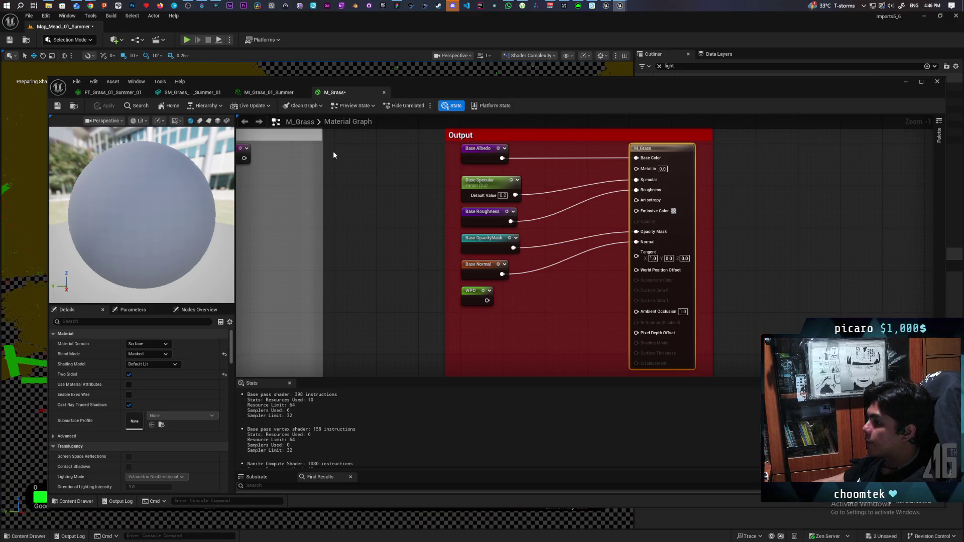
{"action": "left_click", "coordinate": [907, 82]}
{"action": "scroll", "coordinate": [317, 295], "scroll_direction": "up", "scroll_amount": 6}
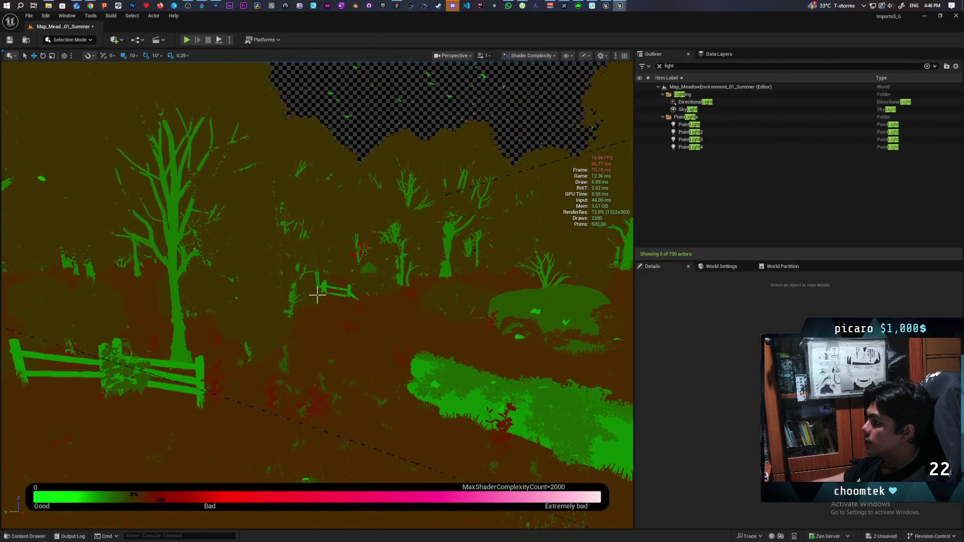
{"action": "scroll", "coordinate": [317, 295], "scroll_direction": "up", "scroll_amount": 8}
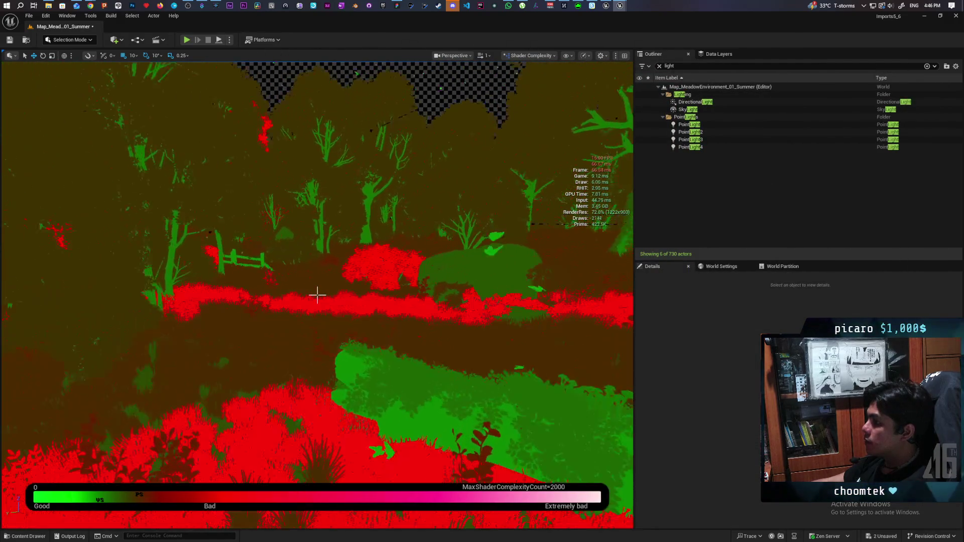
Fly through the Shader Complexity view and click a rock to select the meadow's InstancedFoliageActor
{"action": "scroll", "coordinate": [318, 295], "scroll_direction": "down", "scroll_amount": 10}
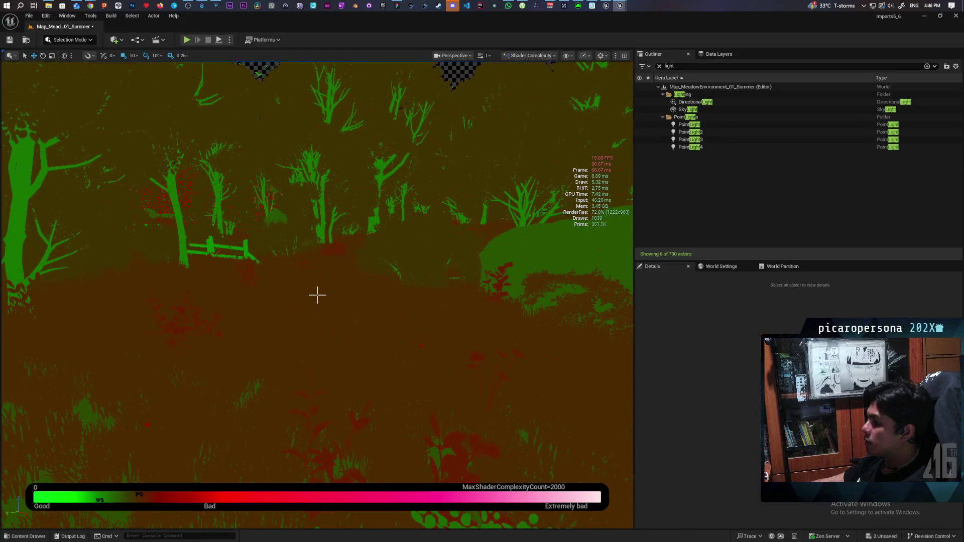
{"action": "scroll", "coordinate": [317, 295], "scroll_direction": "down", "scroll_amount": 5}
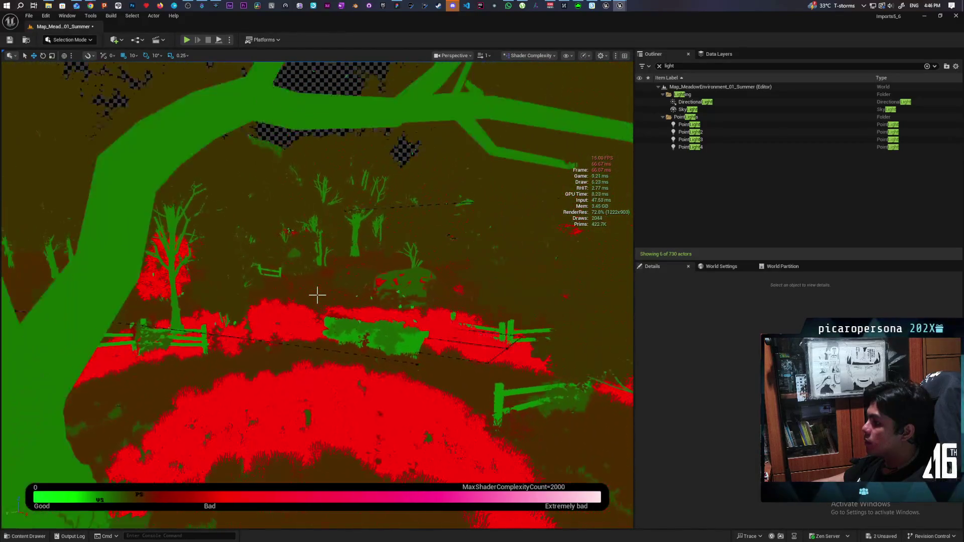
{"action": "scroll", "coordinate": [318, 295], "scroll_direction": "up", "scroll_amount": 6}
{"action": "scroll", "coordinate": [318, 295], "scroll_direction": "up", "scroll_amount": 10}
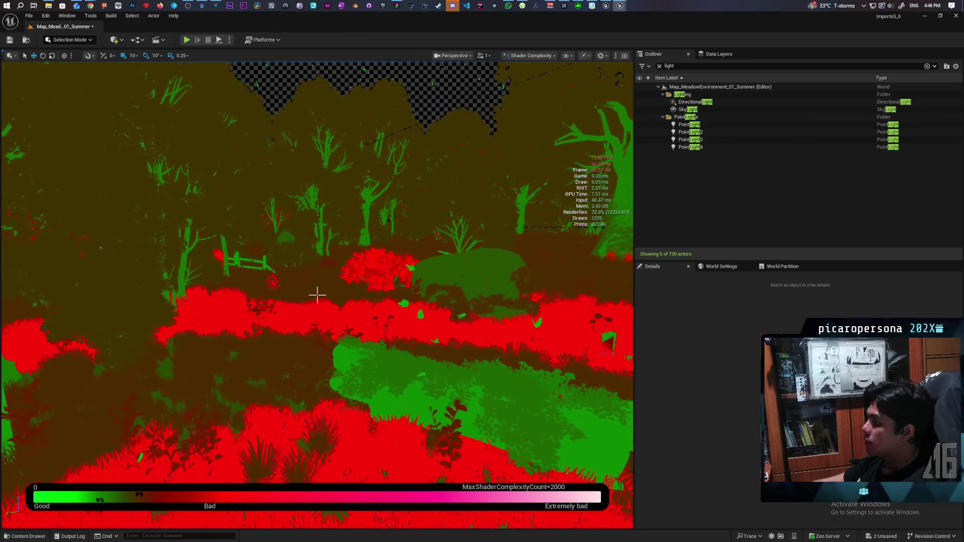
{"action": "scroll", "coordinate": [318, 296], "scroll_direction": "up", "scroll_amount": 10}
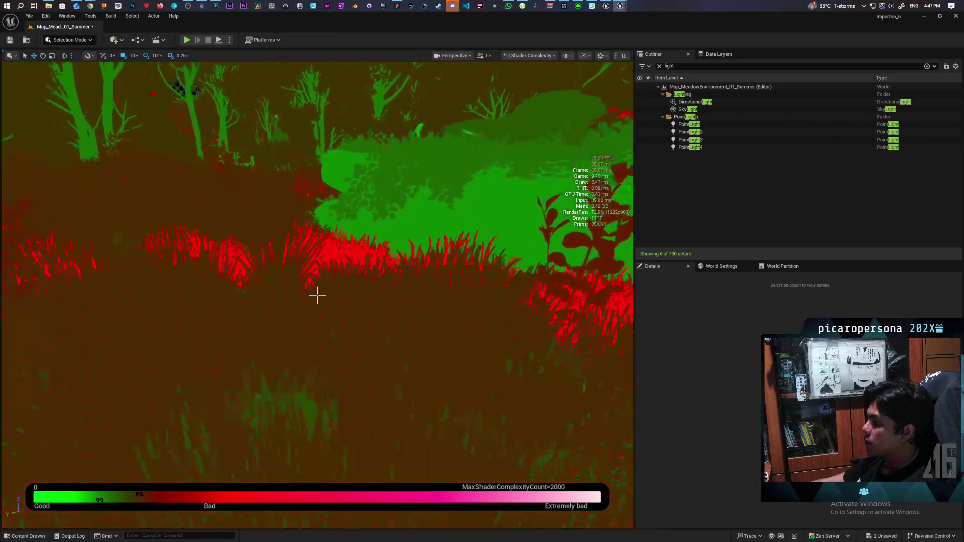
{"action": "scroll", "coordinate": [317, 295], "scroll_direction": "up", "scroll_amount": 5}
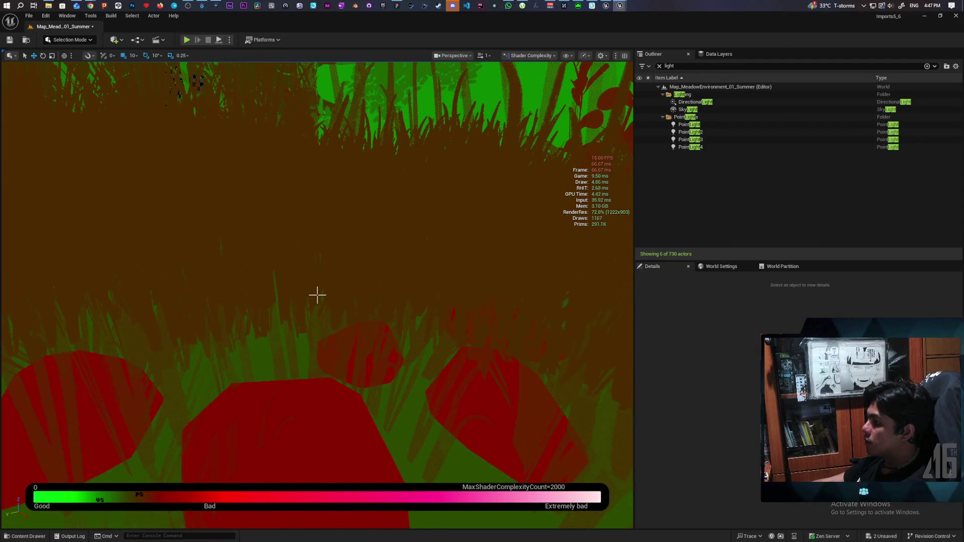
{"action": "left_click", "coordinate": [340, 415]}
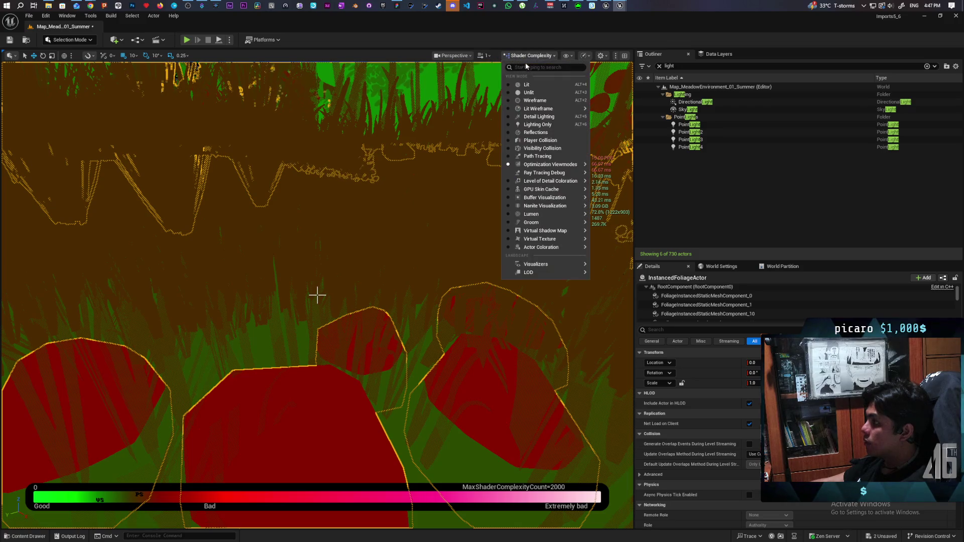
Switch the viewport back to Lit mode, fly into the grass, and deselect the foliage
{"action": "left_click", "coordinate": [526, 85]}
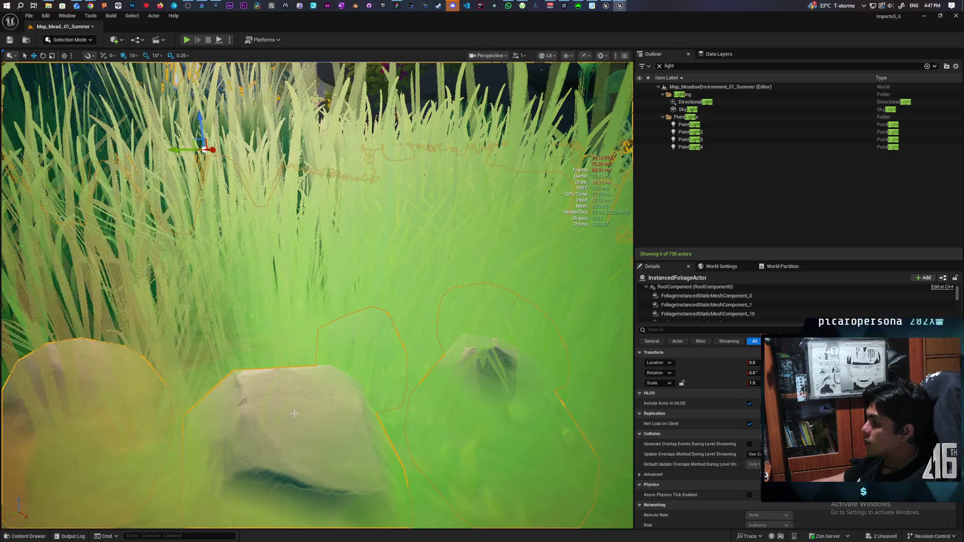
{"action": "scroll", "coordinate": [299, 407], "scroll_direction": "down", "scroll_amount": 5}
{"action": "mouse_move", "coordinate": [299, 408]}
{"action": "left_mouse_down"}
{"action": "mouse_move", "coordinate": [291, 384]}
{"action": "mouse_move", "coordinate": [258, 373]}
{"action": "mouse_move", "coordinate": [261, 402]}
{"action": "mouse_move", "coordinate": [284, 422]}
{"action": "mouse_move", "coordinate": [281, 397]}
{"action": "mouse_move", "coordinate": [286, 427]}
{"action": "mouse_move", "coordinate": [272, 351]}
{"action": "mouse_move", "coordinate": [271, 409]}
{"action": "left_mouse_up"}
{"action": "key", "text": "Escape"}
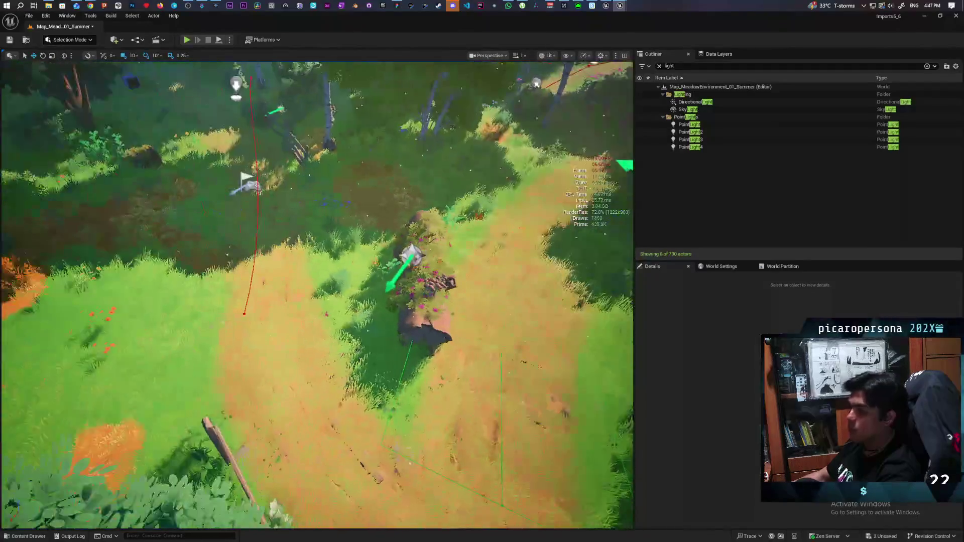
{"action": "scroll", "coordinate": [316, 293], "scroll_direction": "up", "scroll_amount": 3}
{"action": "scroll", "coordinate": [316, 294], "scroll_direction": "down", "scroll_amount": 5}
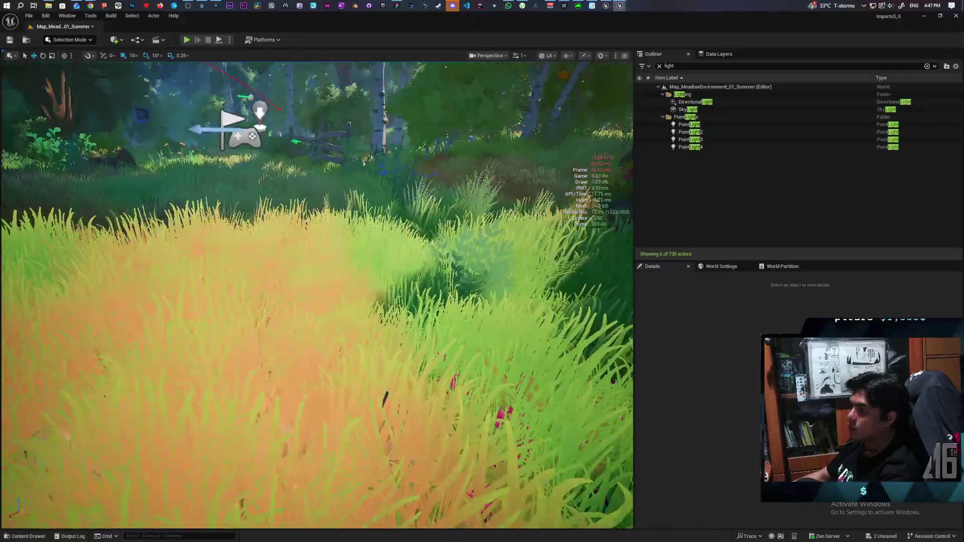
{"action": "scroll", "coordinate": [316, 293], "scroll_direction": "down", "scroll_amount": 3}
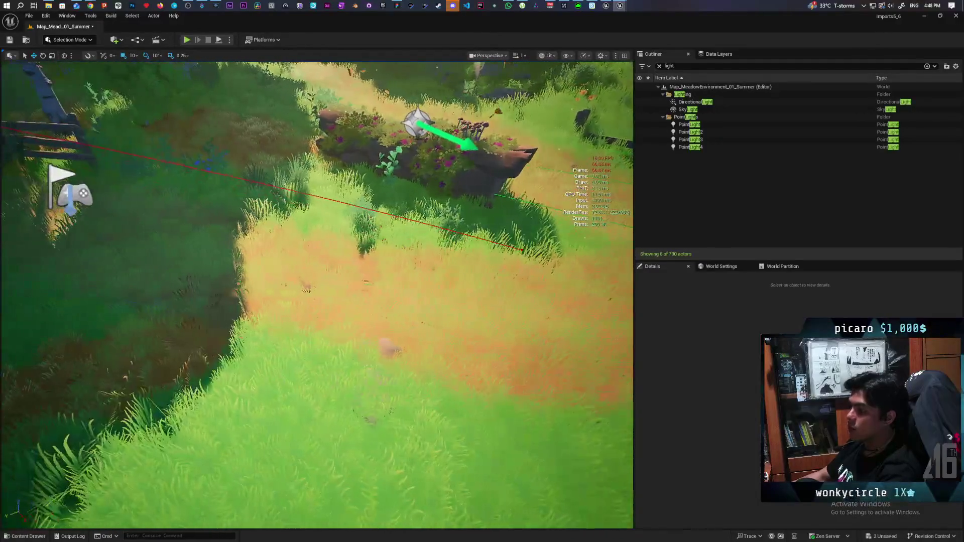
{"action": "scroll", "coordinate": [317, 294], "scroll_direction": "up", "scroll_amount": 5}
{"action": "scroll", "coordinate": [316, 294], "scroll_direction": "up", "scroll_amount": 5}
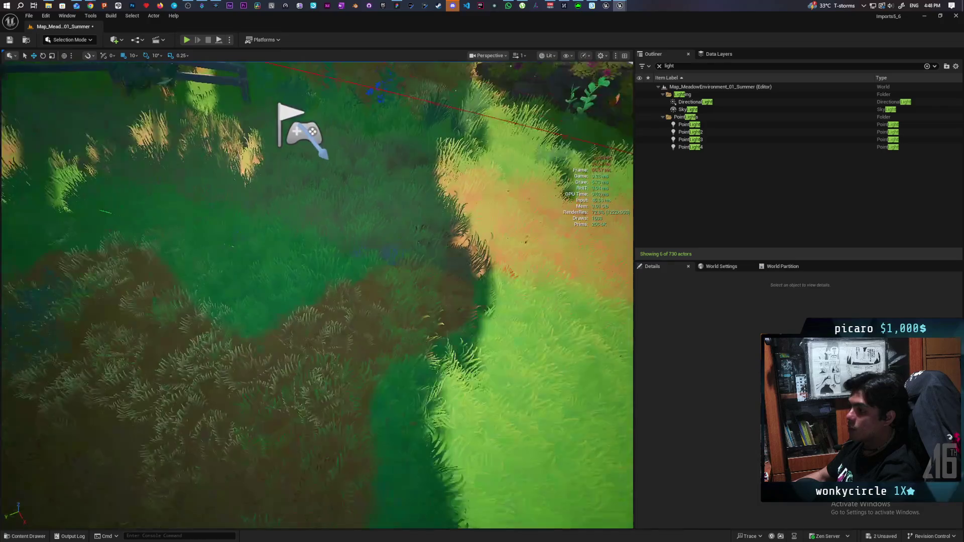
{"action": "scroll", "coordinate": [317, 294], "scroll_direction": "up", "scroll_amount": 5}
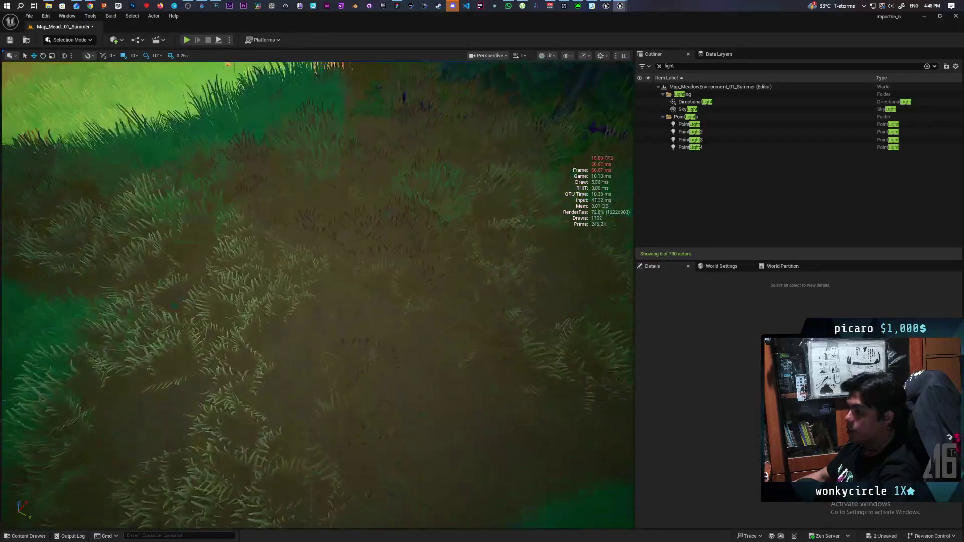
{"action": "scroll", "coordinate": [316, 293], "scroll_direction": "down", "scroll_amount": 8}
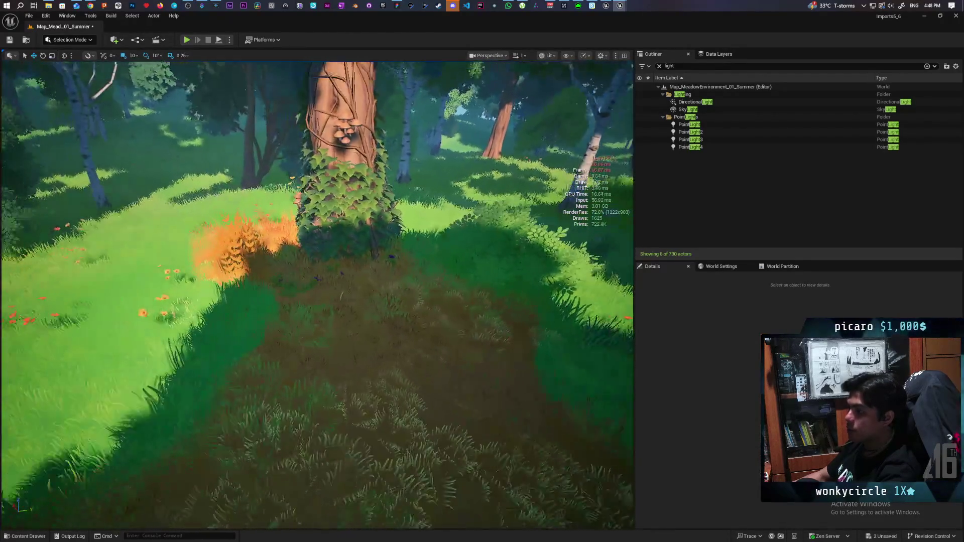
{"action": "scroll", "coordinate": [317, 294], "scroll_direction": "up", "scroll_amount": 6}
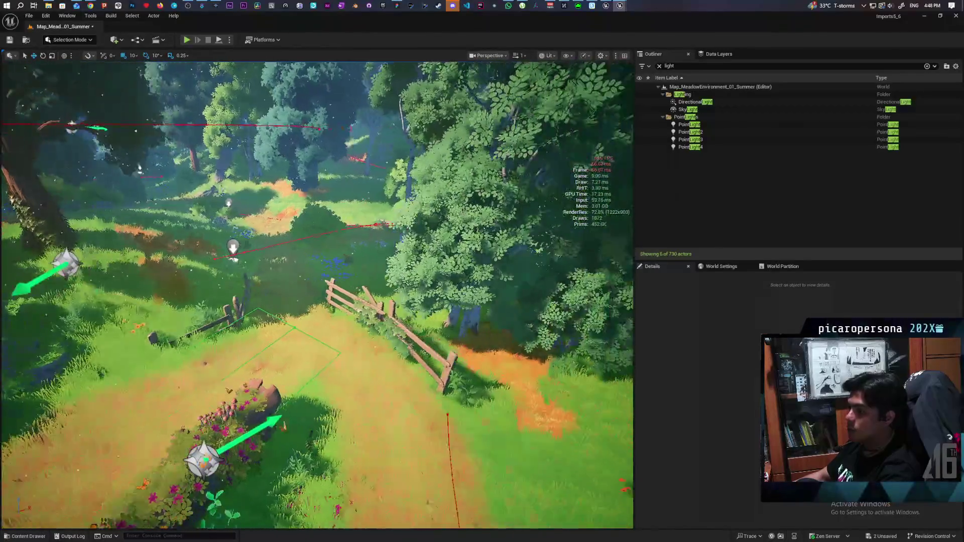
{"action": "scroll", "coordinate": [316, 294], "scroll_direction": "up", "scroll_amount": 6}
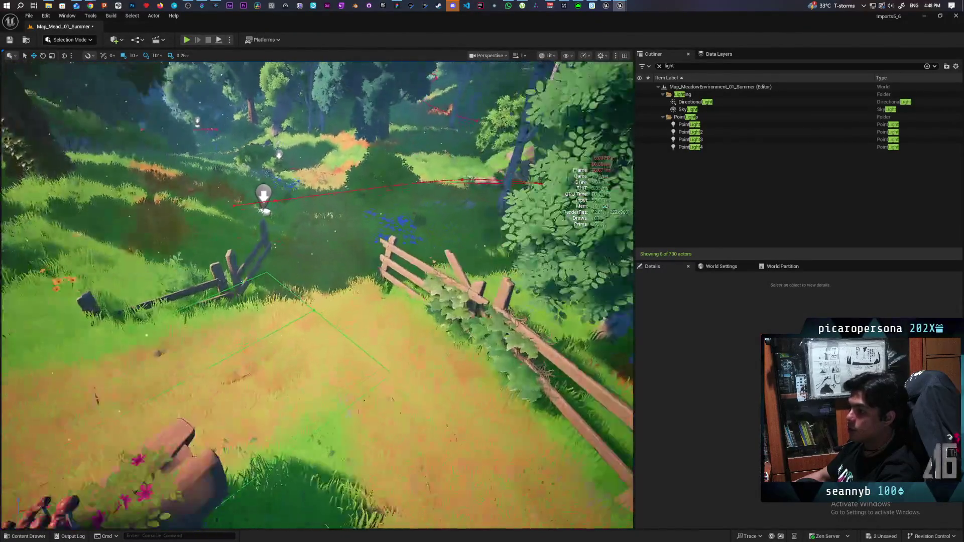
{"action": "scroll", "coordinate": [316, 294], "scroll_direction": "down", "scroll_amount": 8}
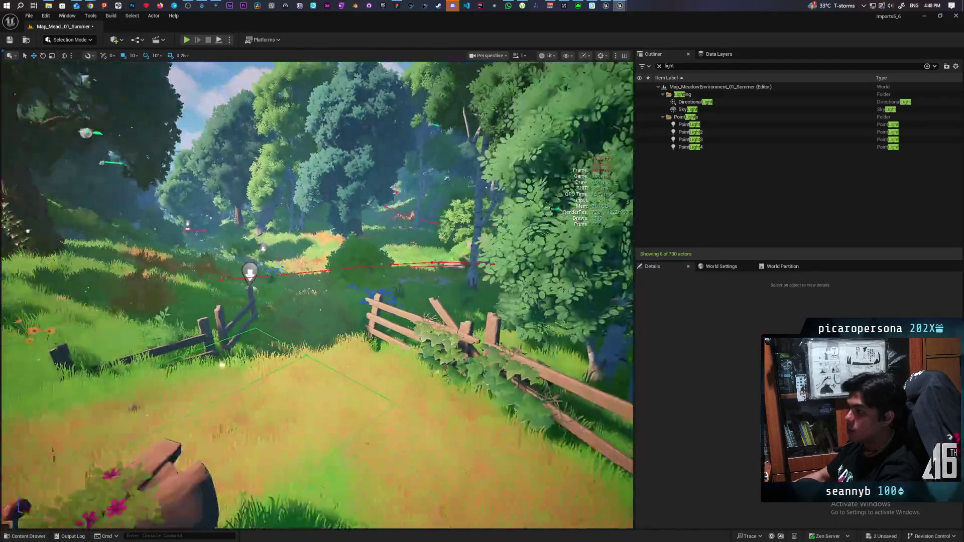
{"action": "scroll", "coordinate": [316, 293], "scroll_direction": "up", "scroll_amount": 8}
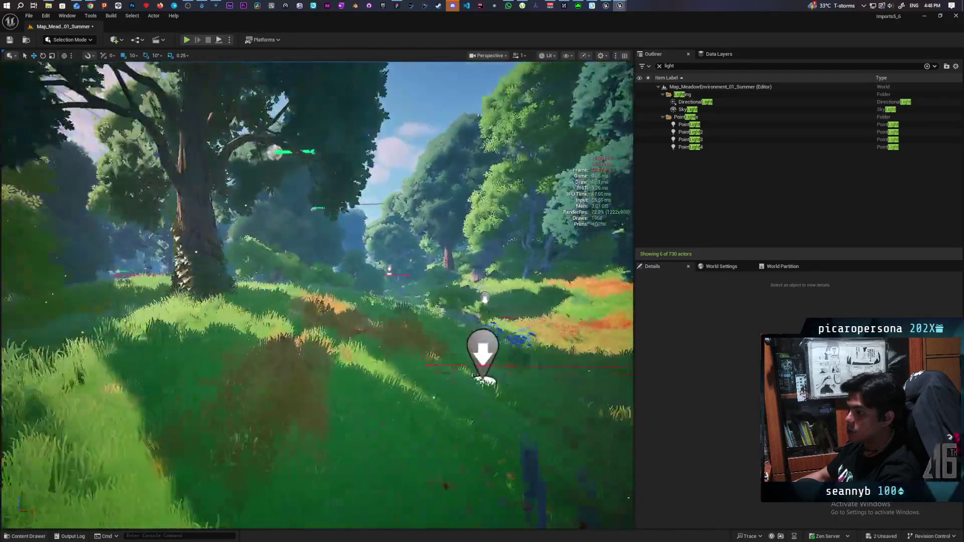
{"action": "mouse_move", "coordinate": [316, 294]}
{"action": "left_mouse_down"}
{"action": "mouse_move", "coordinate": [315, 136]}
{"action": "mouse_move", "coordinate": [296, 173]}
{"action": "mouse_move", "coordinate": [291, 135]}
{"action": "mouse_move", "coordinate": [284, 186]}
{"action": "left_mouse_up"}
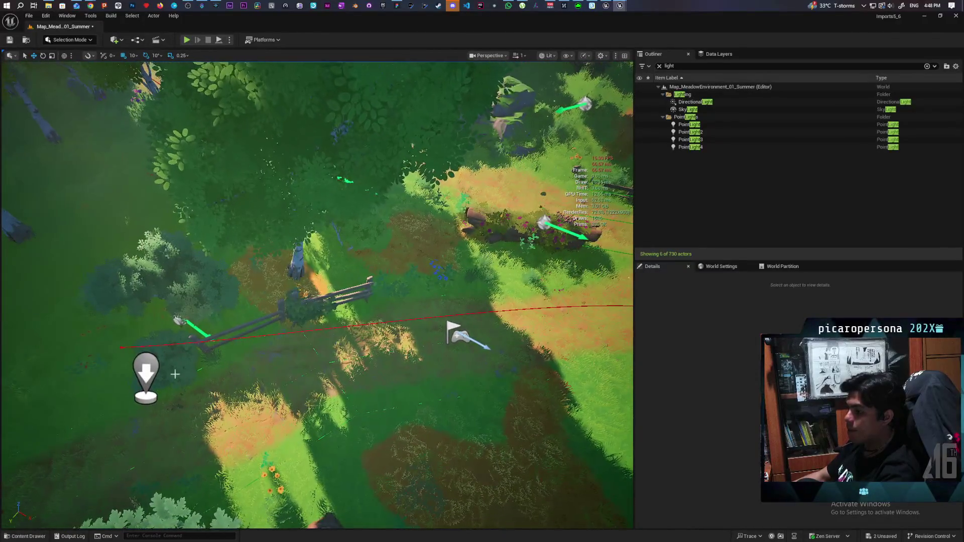
{"action": "left_click", "coordinate": [193, 371]}
Nudge BP_SplineRoad_ME_01 along X from 8885 to 8895, then angle the view over the meadow
{"action": "left_click_drag", "start_coordinate": [192, 370], "coordinate": [276, 434]}
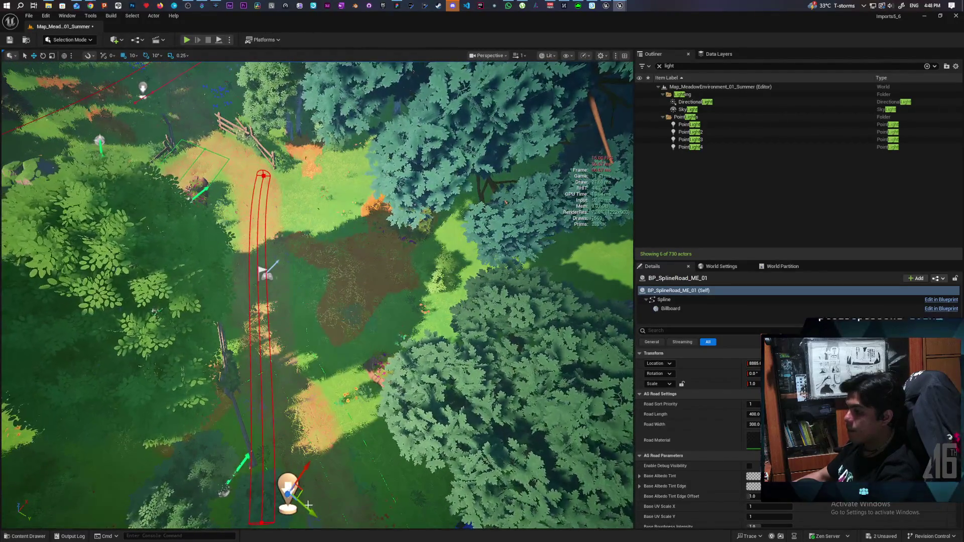
{"action": "left_click_drag", "start_coordinate": [303, 493], "coordinate": [310, 492]}
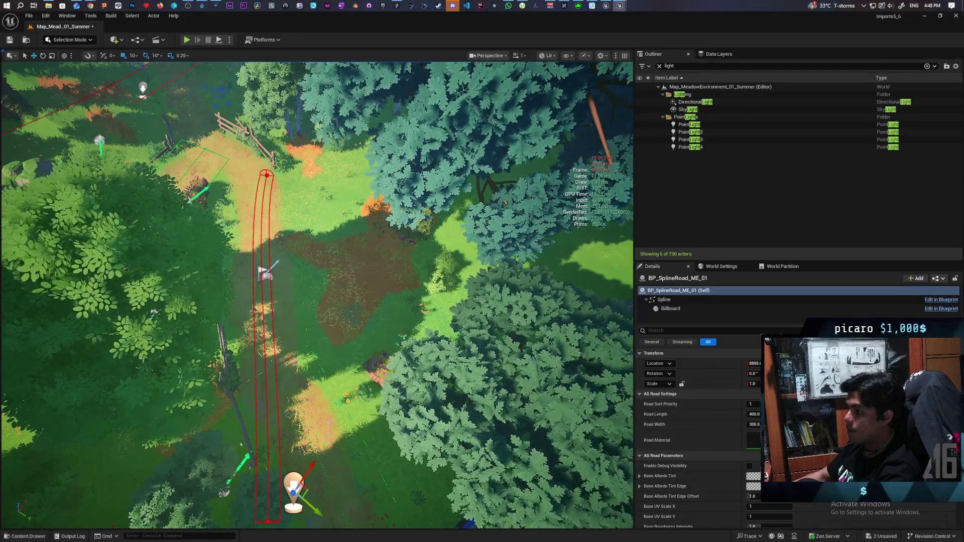
{"action": "scroll", "coordinate": [310, 492], "scroll_direction": "up", "scroll_amount": 2}
{"action": "left_click_drag", "start_coordinate": [400, 301], "coordinate": [400, 282]}
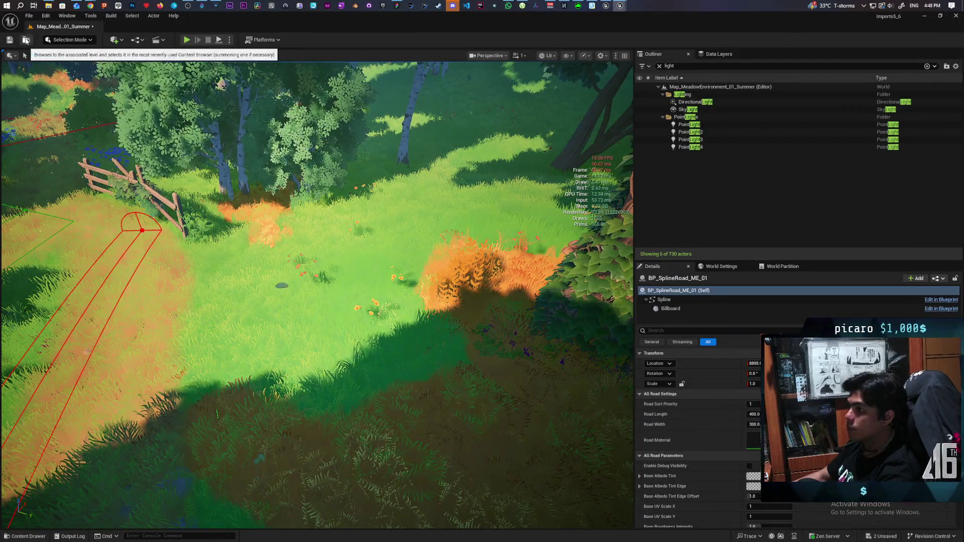
Load Map_MeadowEnvironment_03_Winter from the Content Browser without saving the summer map's edits
{"action": "left_click", "coordinate": [25, 40]}
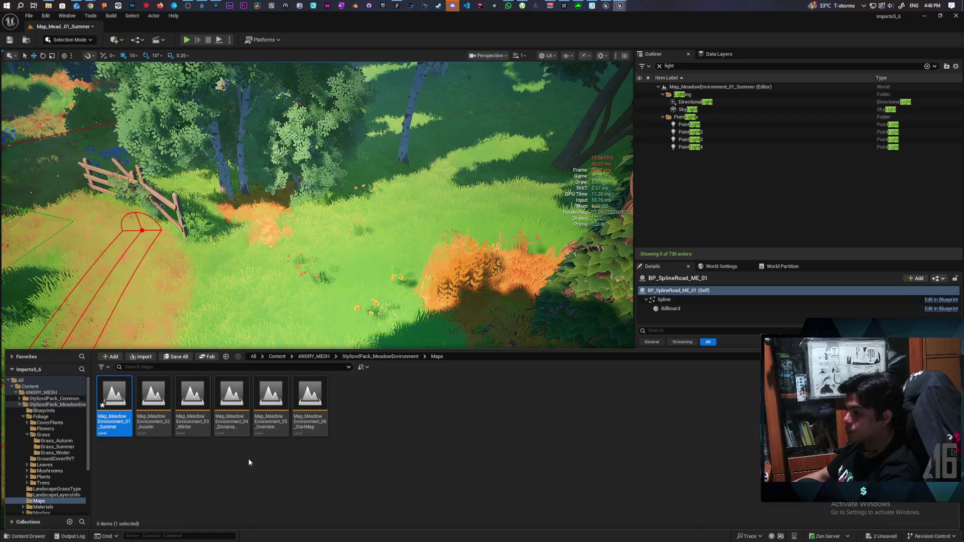
{"action": "mouse_move", "coordinate": [158, 434]}
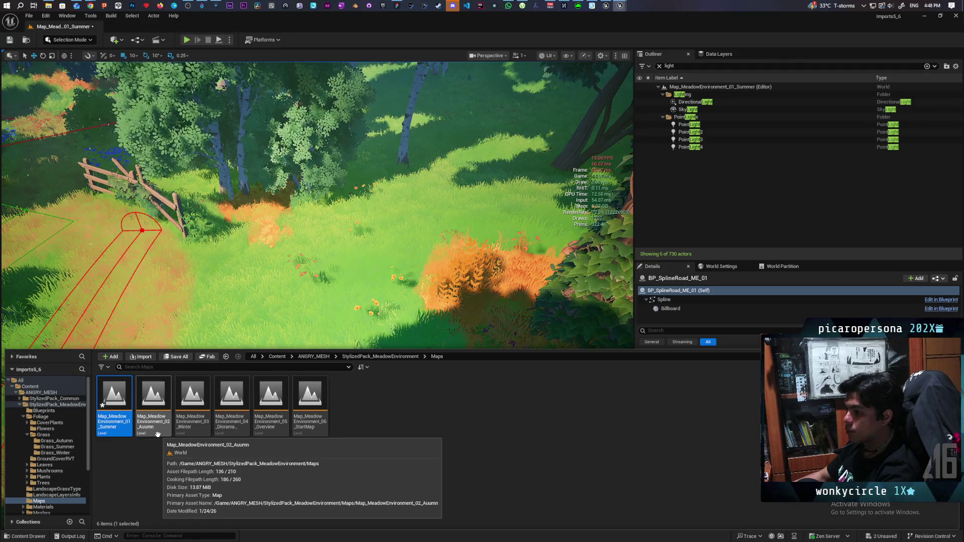
{"action": "double_click", "coordinate": [190, 419]}
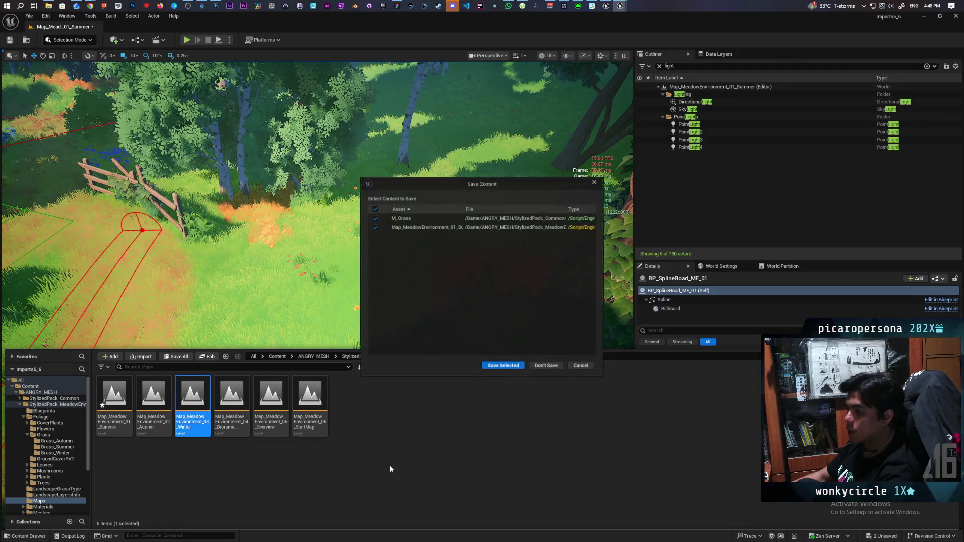
{"action": "left_click", "coordinate": [545, 366]}
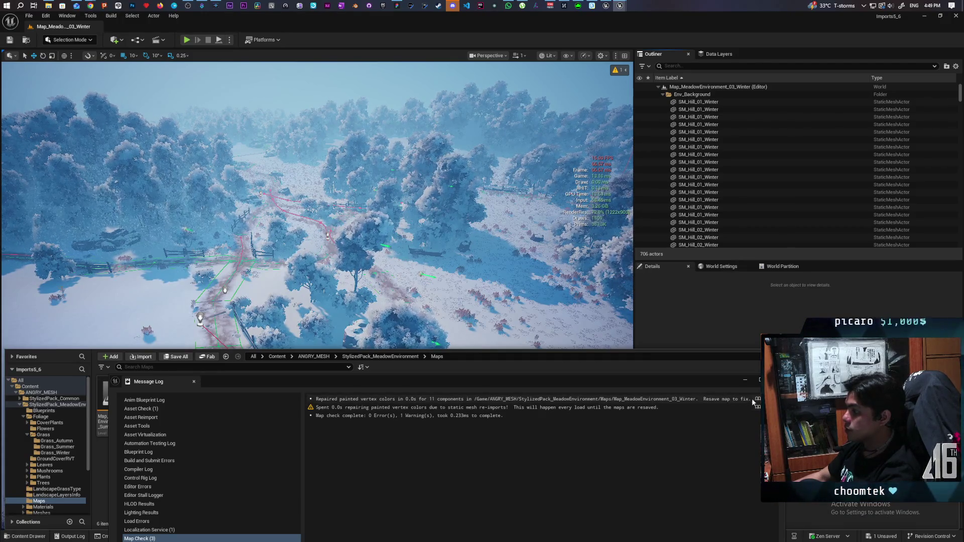
Hide the Content Drawer, fly around the snowy winter meadow, and start Play In Editor
{"action": "key", "text": "ctrl+space"}
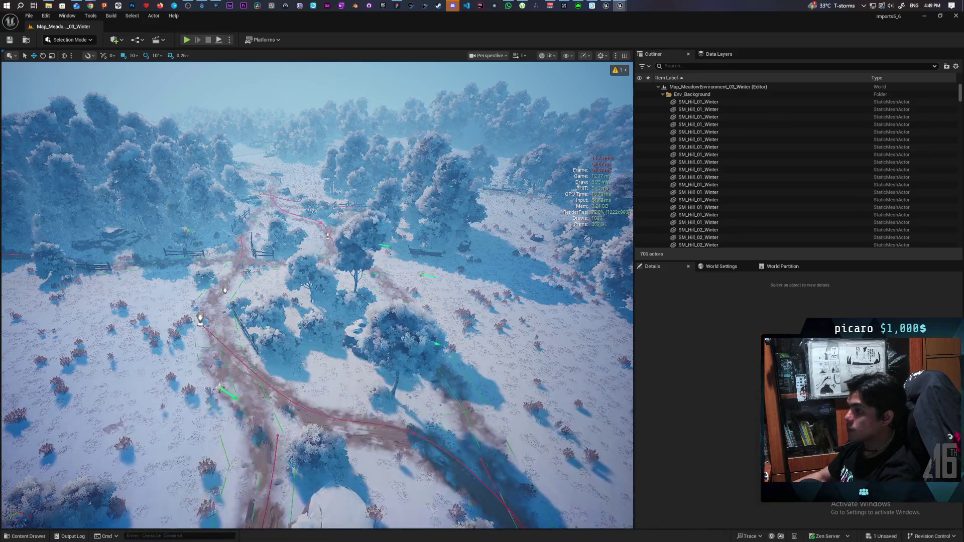
{"action": "scroll", "coordinate": [317, 295], "scroll_direction": "up", "scroll_amount": 5}
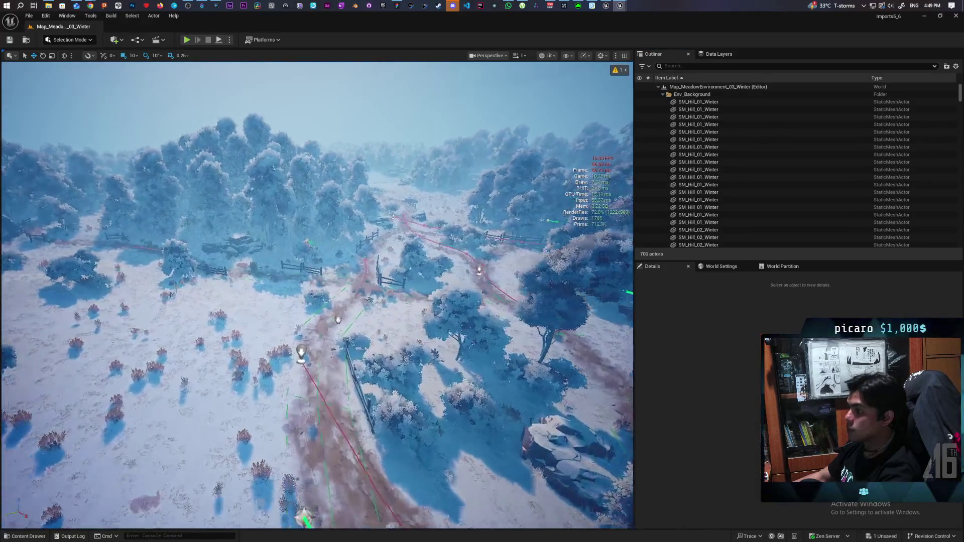
{"action": "scroll", "coordinate": [318, 295], "scroll_direction": "up", "scroll_amount": 5}
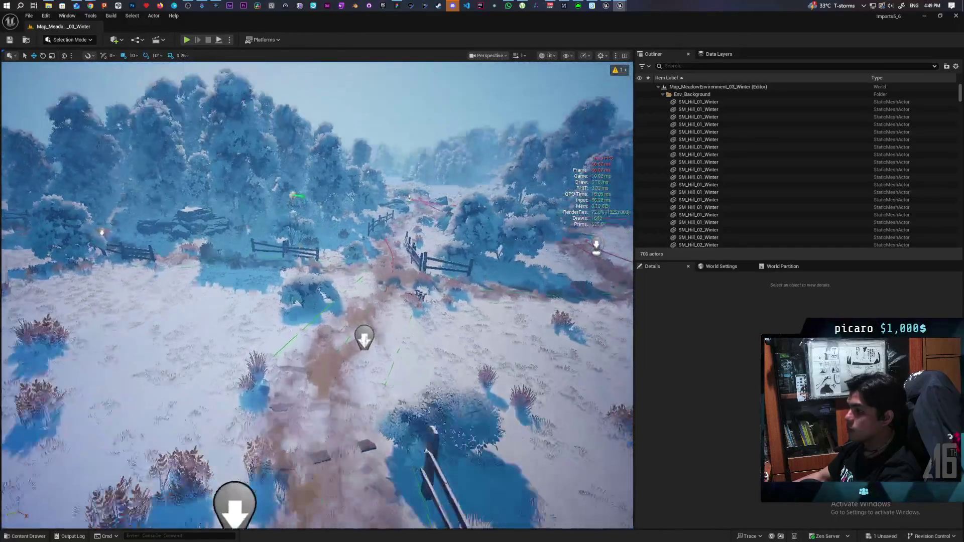
{"action": "scroll", "coordinate": [317, 295], "scroll_direction": "up", "scroll_amount": 5}
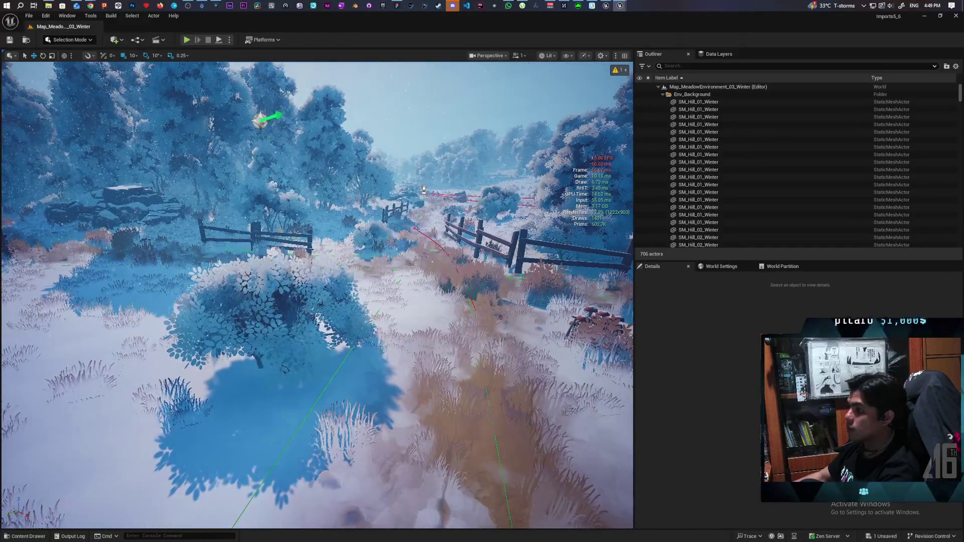
{"action": "scroll", "coordinate": [318, 295], "scroll_direction": "up", "scroll_amount": 5}
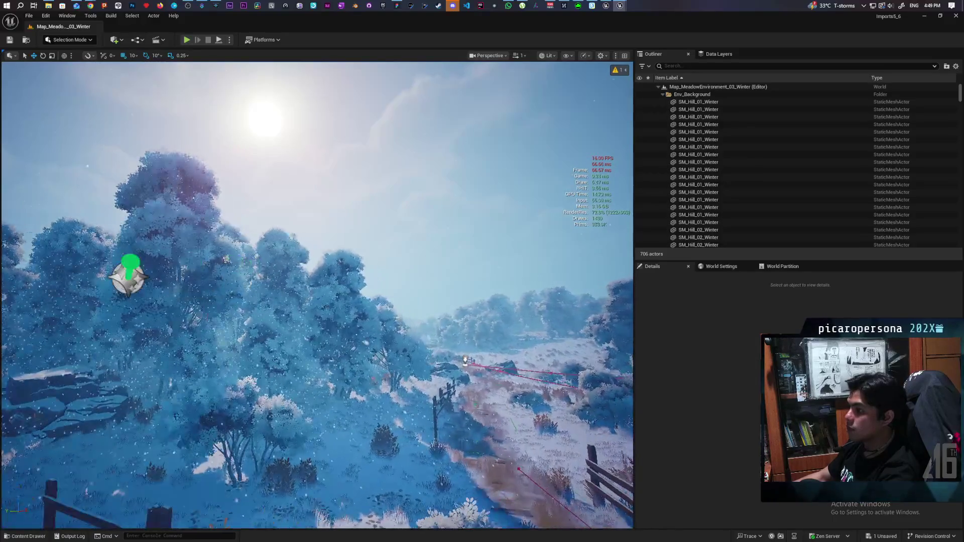
{"action": "scroll", "coordinate": [317, 295], "scroll_direction": "down", "scroll_amount": 5}
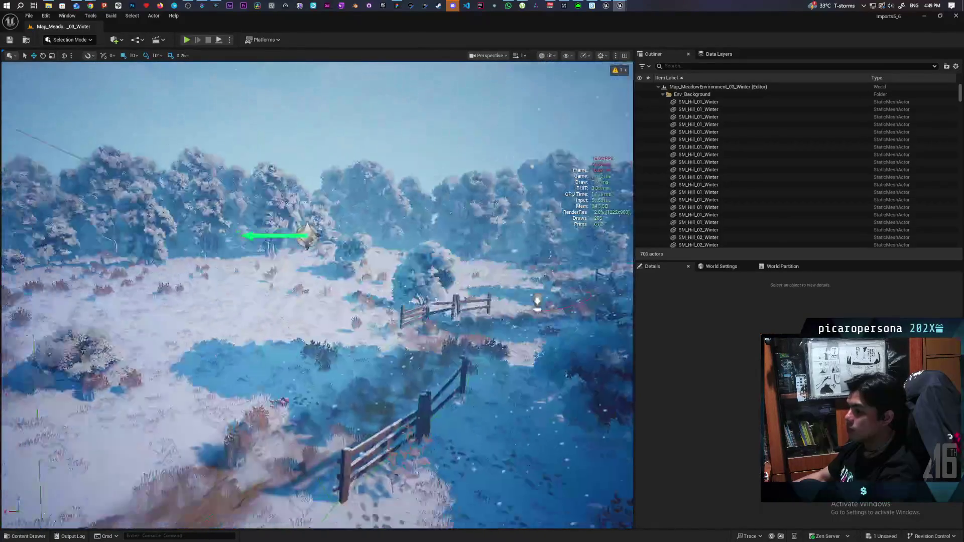
{"action": "scroll", "coordinate": [317, 295], "scroll_direction": "up", "scroll_amount": 5}
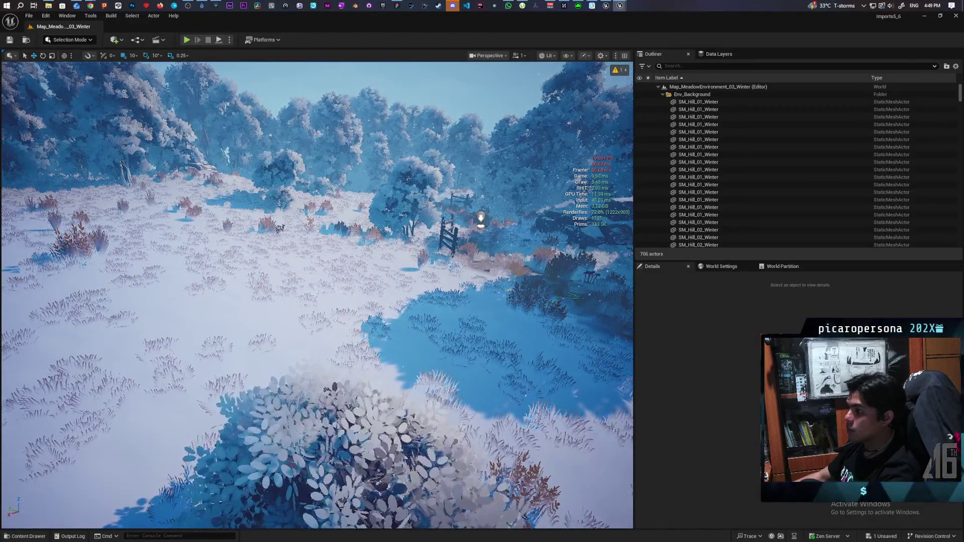
{"action": "scroll", "coordinate": [318, 295], "scroll_direction": "up", "scroll_amount": 5}
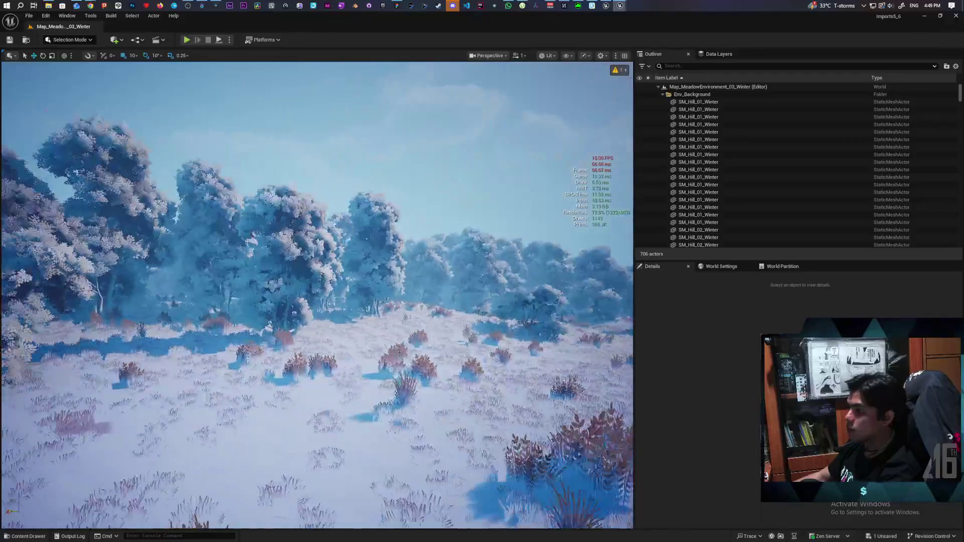
{"action": "scroll", "coordinate": [317, 296], "scroll_direction": "up", "scroll_amount": 5}
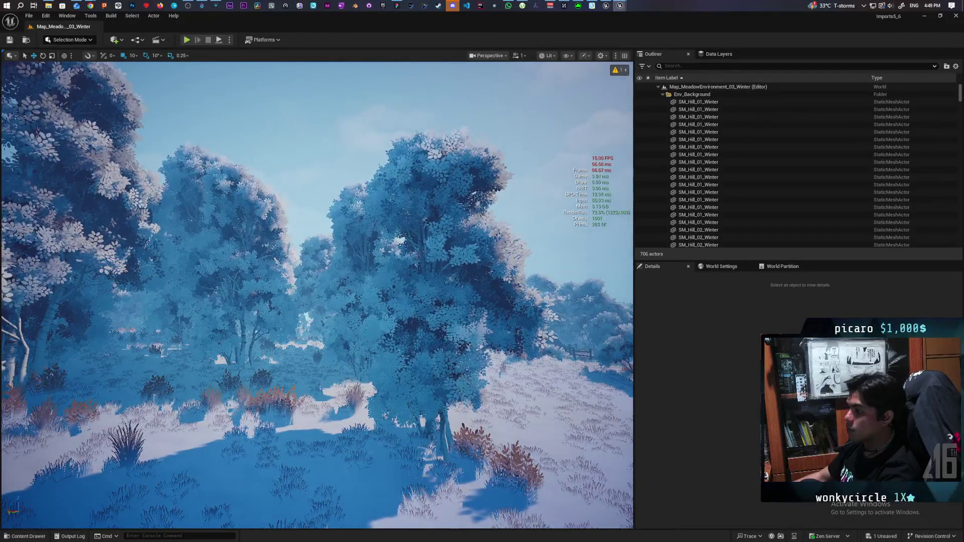
{"action": "scroll", "coordinate": [317, 295], "scroll_direction": "down", "scroll_amount": 5}
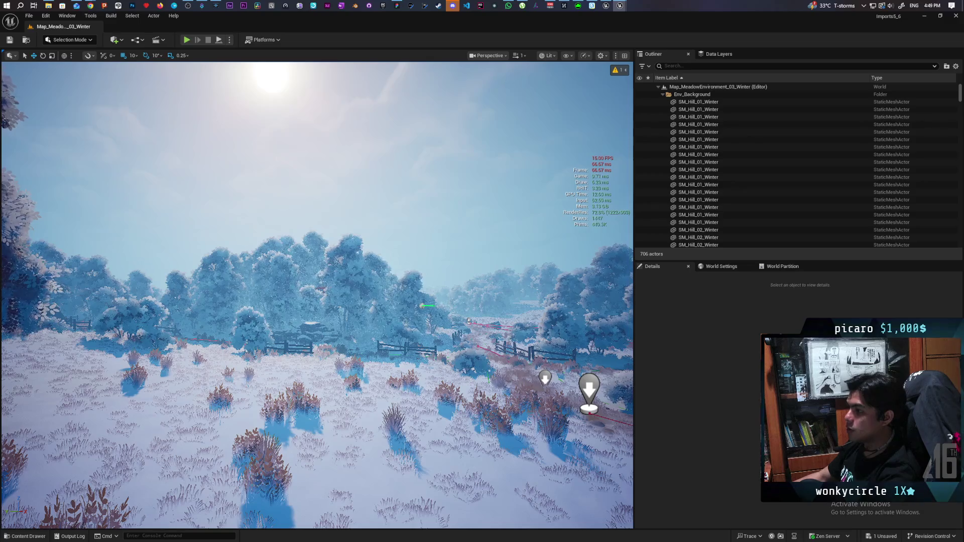
{"action": "left_click", "coordinate": [193, 40]}
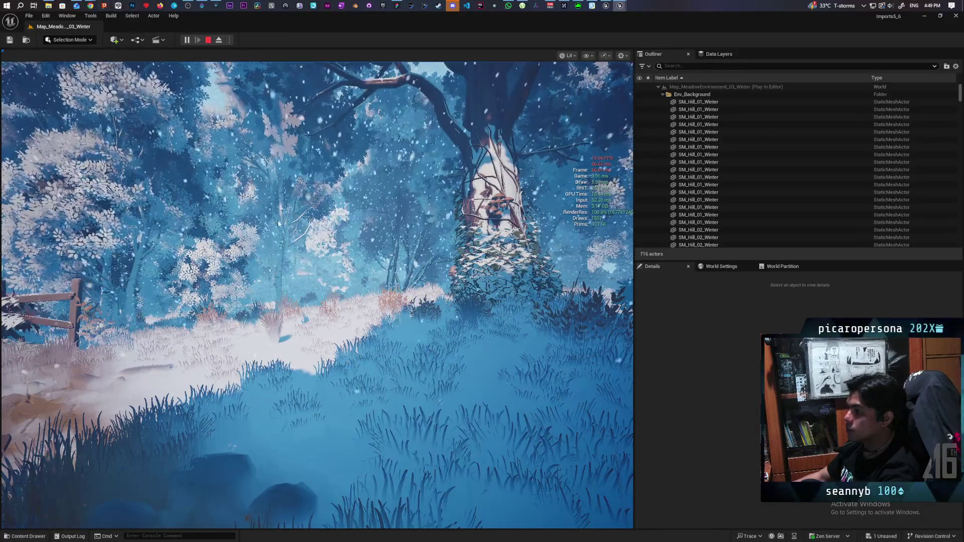
Take control of the winter game camera briefly, then end the Play In Editor session
{"action": "left_click", "coordinate": [366, 107]}
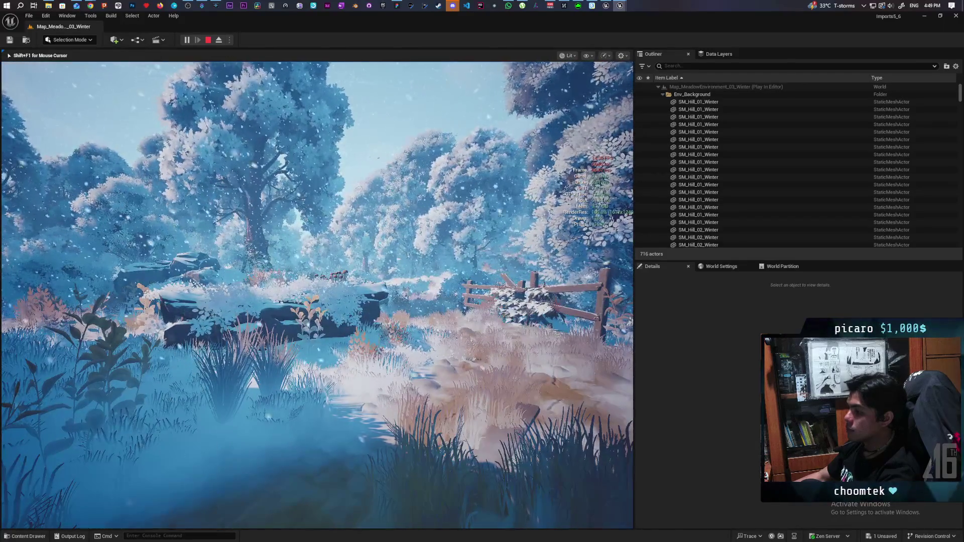
{"action": "key", "text": "Escape"}
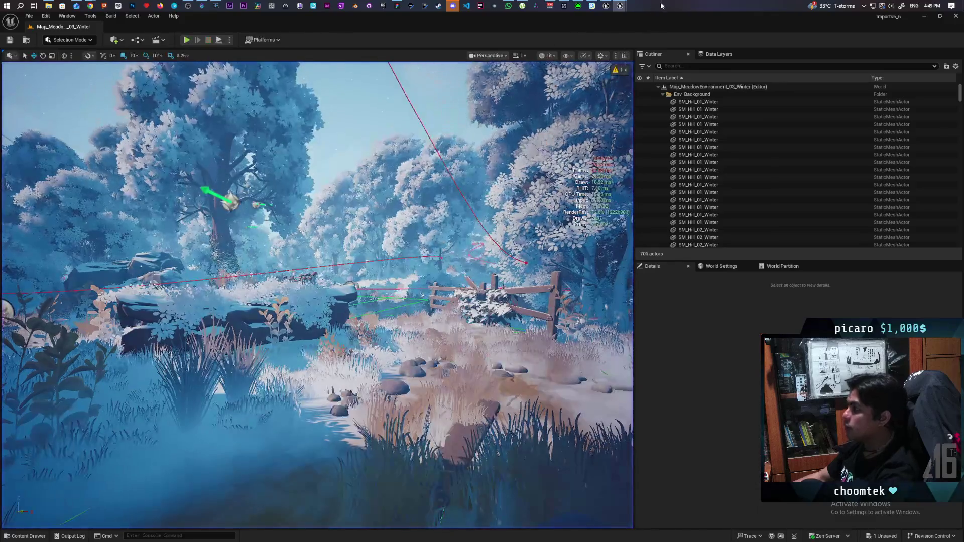
In M_Grass, wire the WPO node back into World Position Offset and apply the material
{"action": "mouse_move", "coordinate": [619, 6]}
{"action": "left_click", "coordinate": [642, 43]}
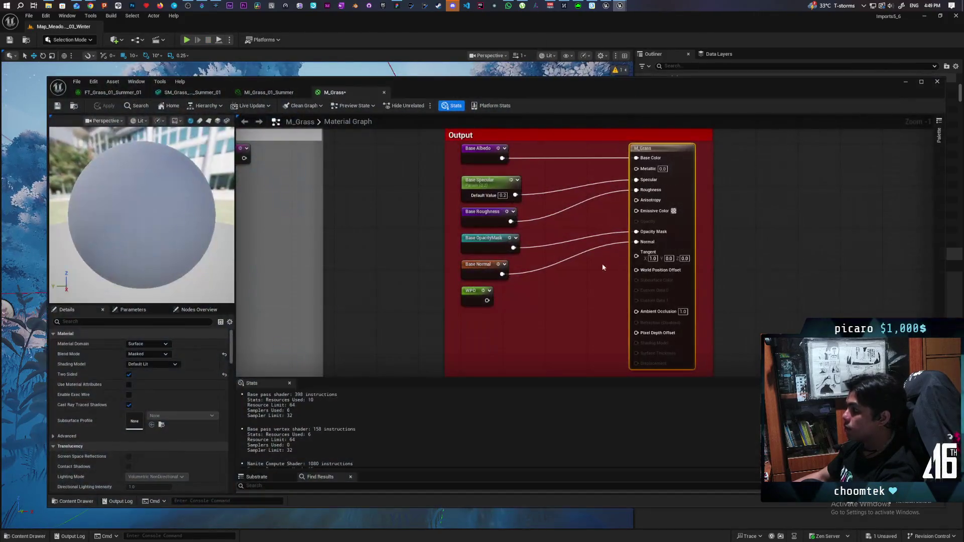
{"action": "mouse_move", "coordinate": [485, 302]}
{"action": "left_mouse_down"}
{"action": "mouse_move", "coordinate": [620, 282]}
{"action": "mouse_move", "coordinate": [637, 270]}
{"action": "left_mouse_up"}
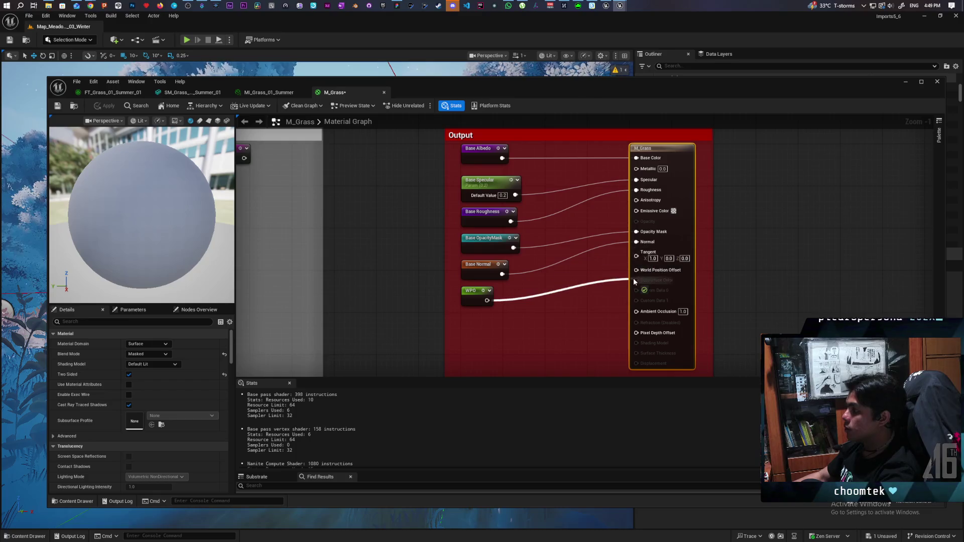
{"action": "left_click", "coordinate": [105, 106]}
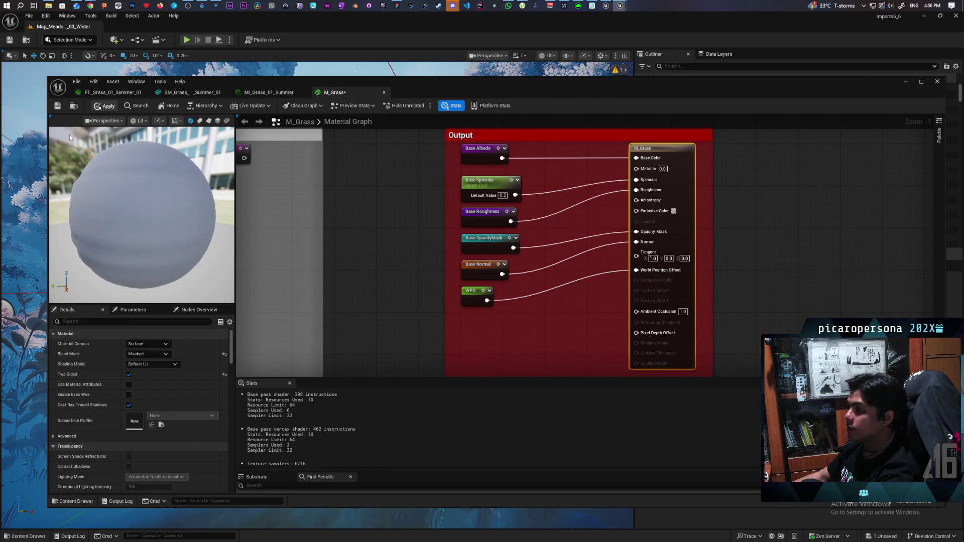
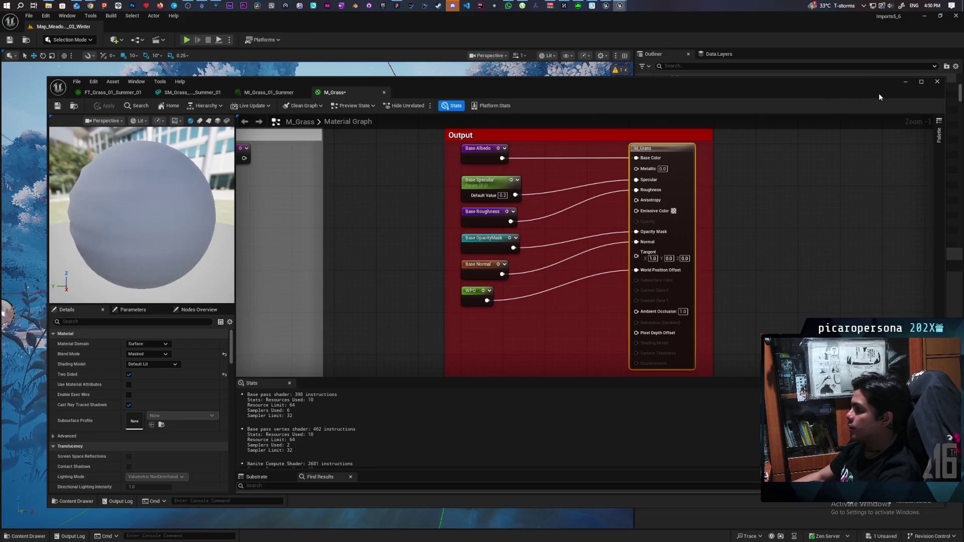
Save the M_Grass material and minimize its editor to reveal the Winter meadow level
{"action": "scroll", "coordinate": [619, 300], "scroll_direction": "down", "scroll_amount": 11}
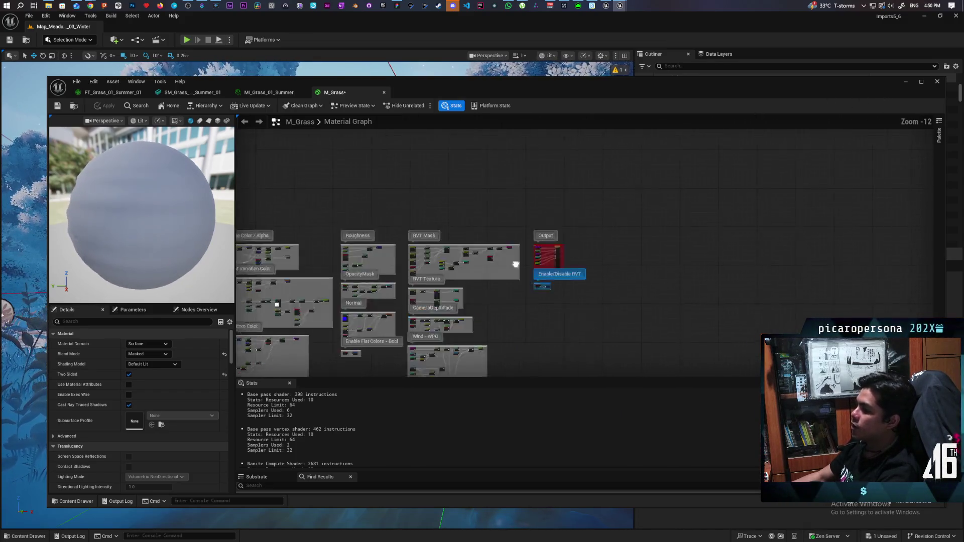
{"action": "mouse_move", "coordinate": [696, 213]}
{"action": "left_mouse_down"}
{"action": "mouse_move", "coordinate": [657, 259]}
{"action": "mouse_move", "coordinate": [588, 262]}
{"action": "left_mouse_up"}
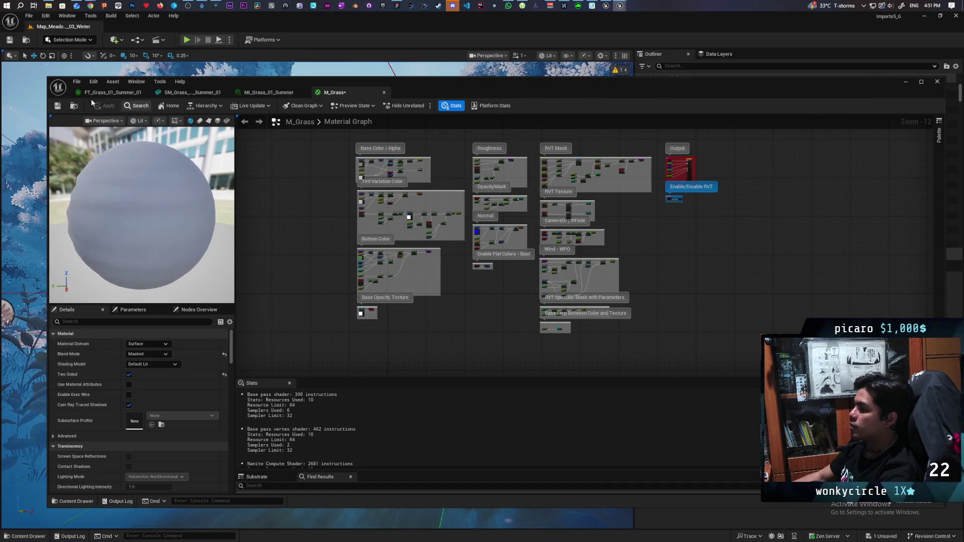
{"action": "left_click", "coordinate": [58, 106]}
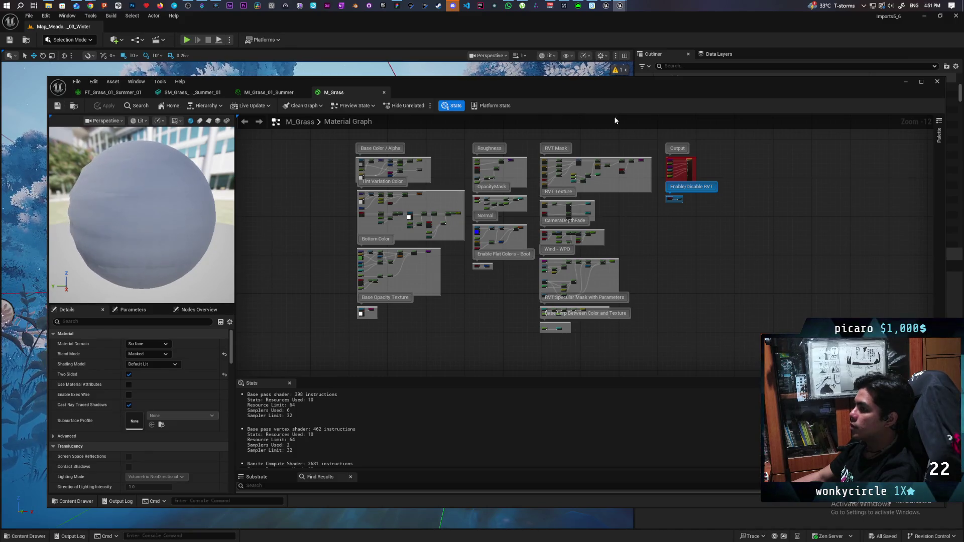
{"action": "left_click", "coordinate": [905, 81]}
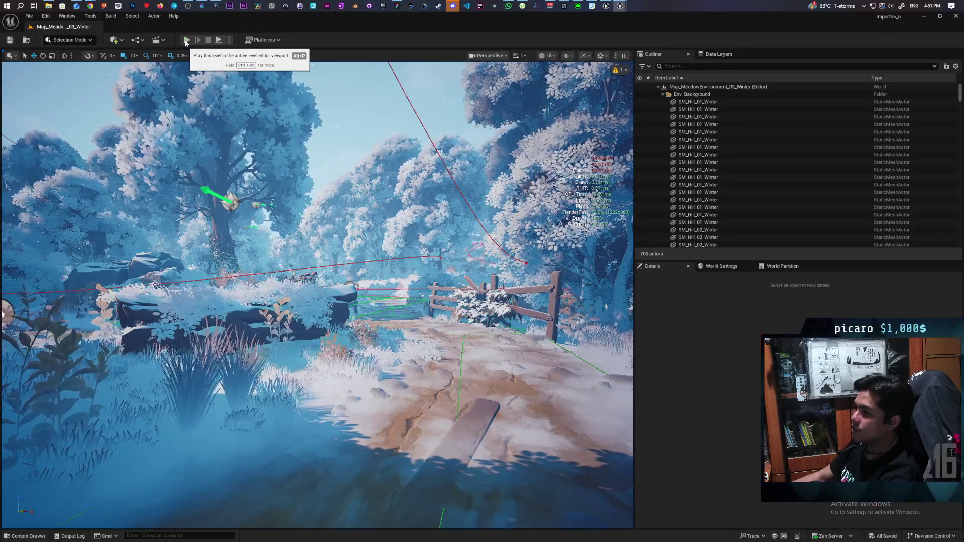
Play the Winter level in-editor and walk the camera toward the snowy log, tree and fence
{"action": "left_click", "coordinate": [185, 40]}
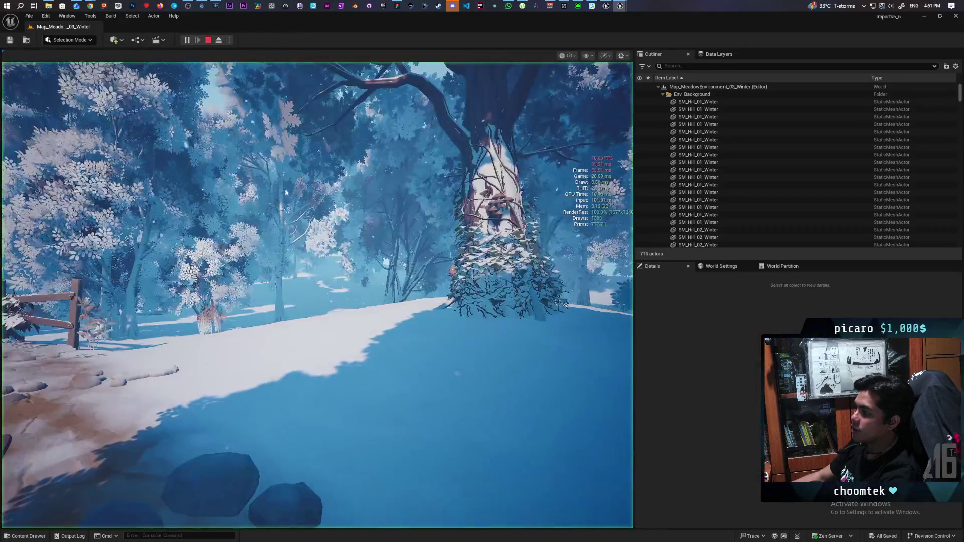
{"action": "left_click", "coordinate": [294, 185]}
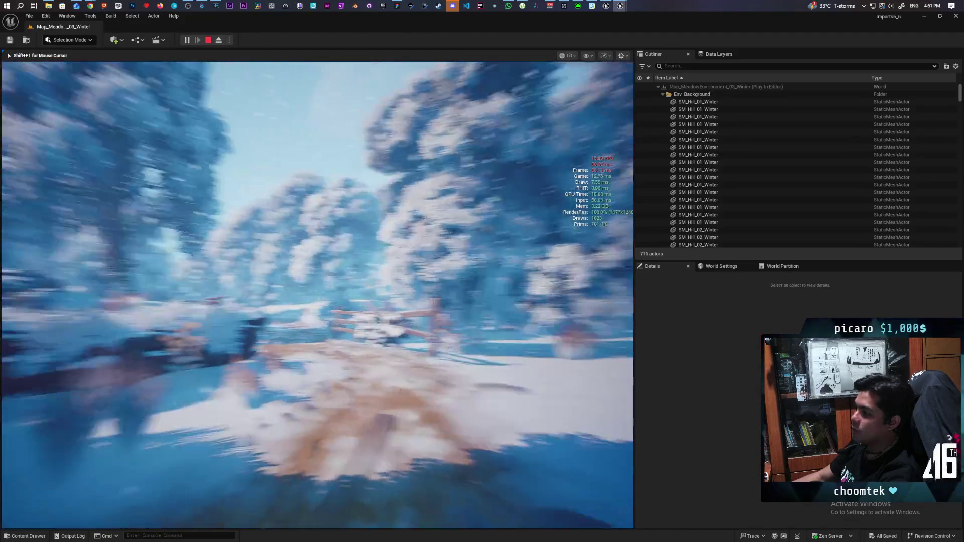
{"action": "key", "text": "w"}
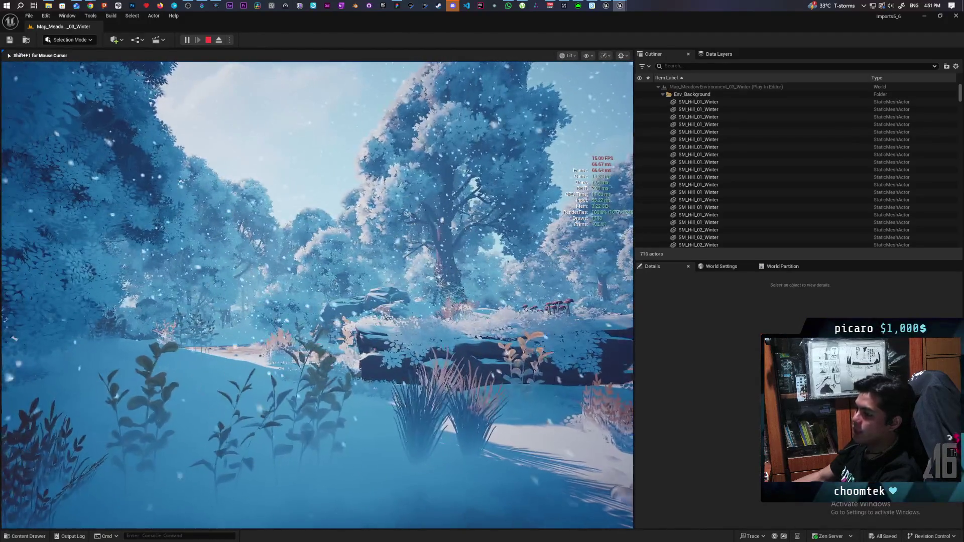
{"action": "key", "text": "s"}
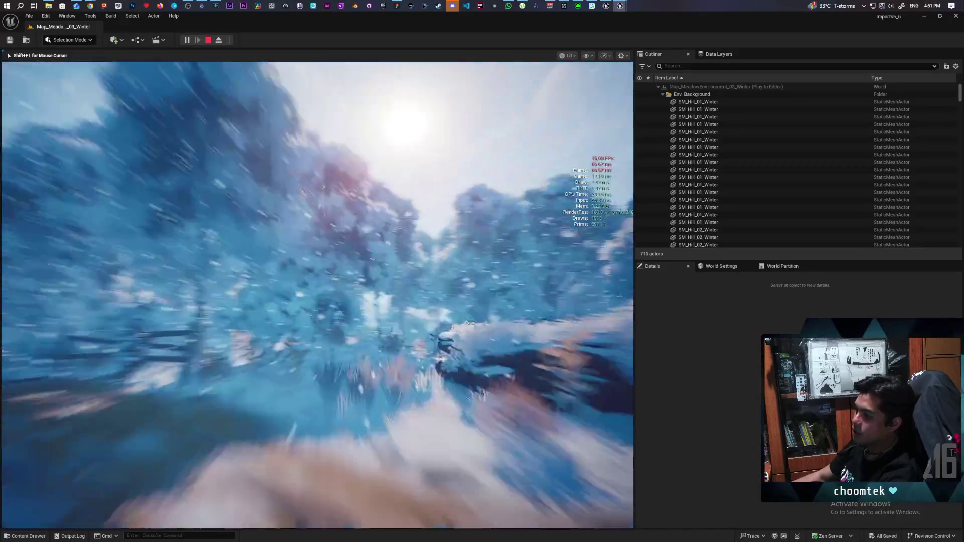
{"action": "key", "text": "w"}
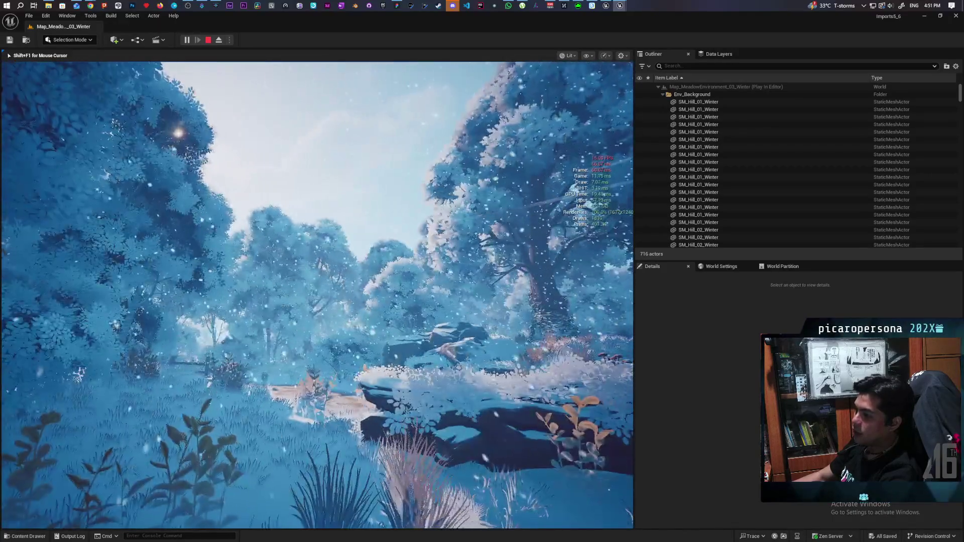
{"action": "key", "text": "d"}
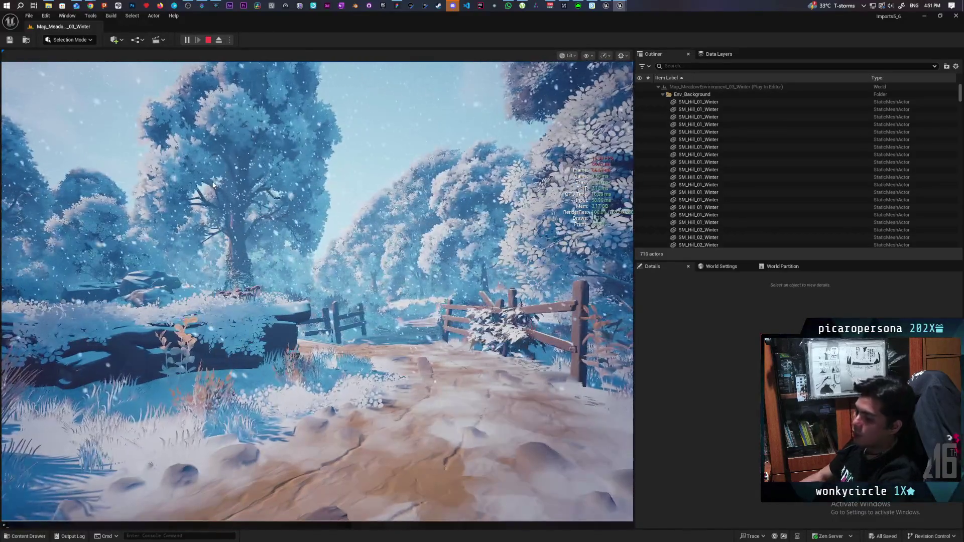
{"action": "key", "text": "Up"}
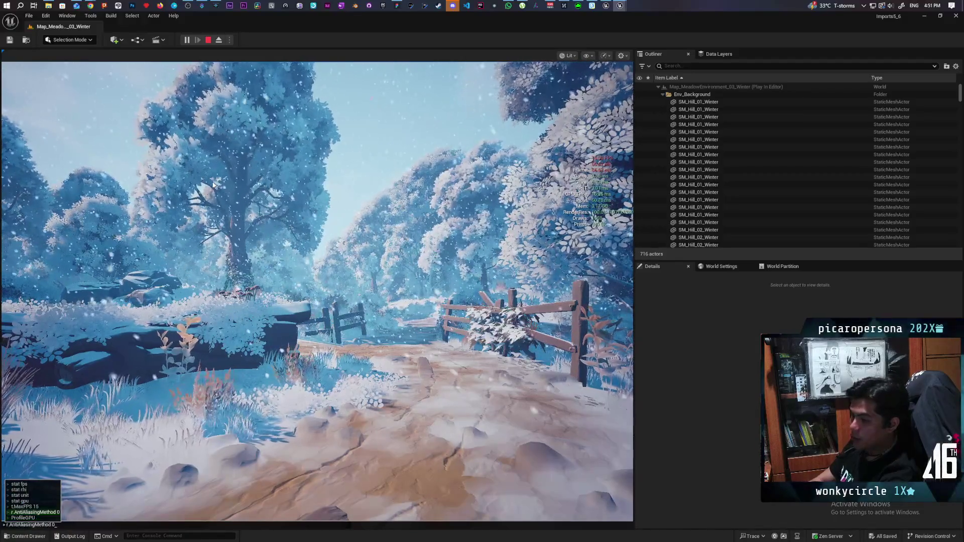
Recall the t.MaxFPS 15 command, walk along the snowy path past the fence, and open the view-mode list
{"action": "key", "text": "Down"}
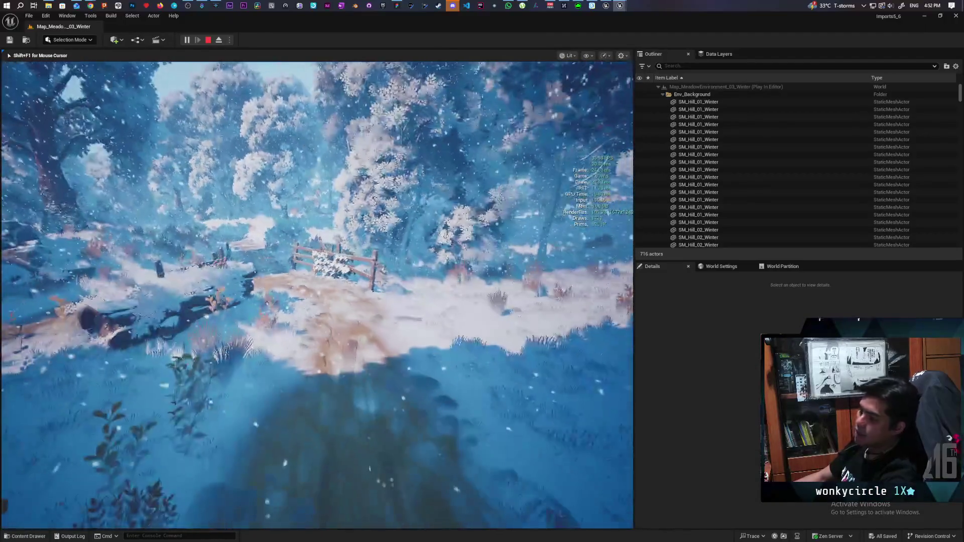
{"action": "key", "text": "w"}
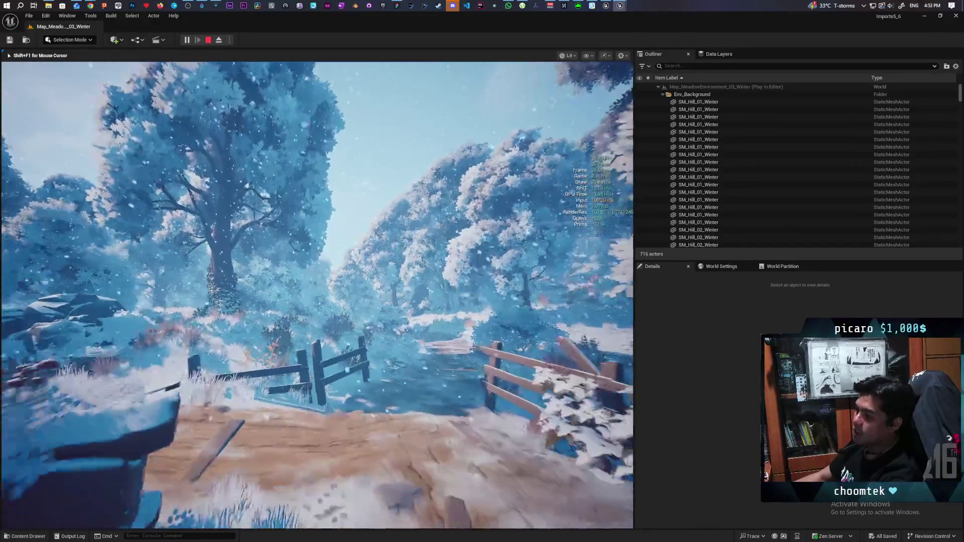
{"action": "key", "text": "w"}
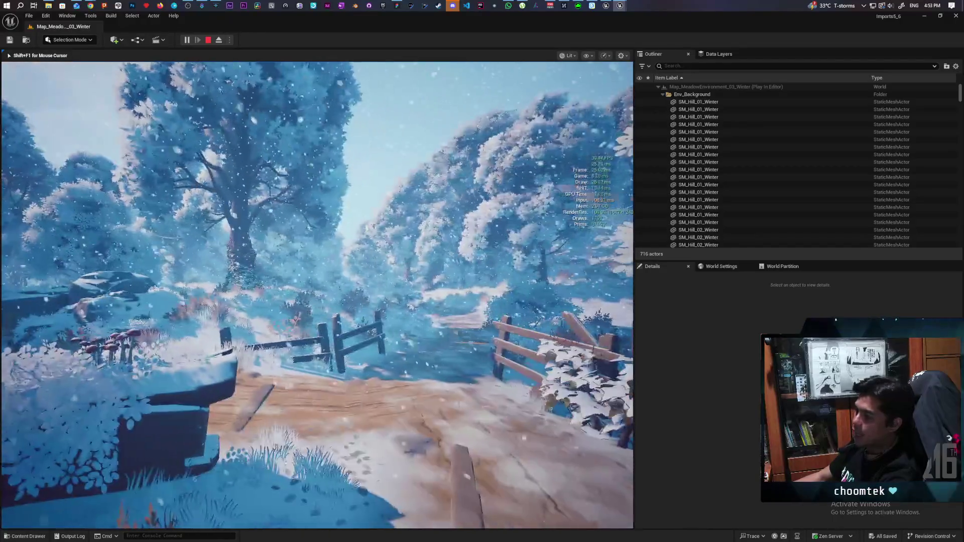
{"action": "key", "text": "w"}
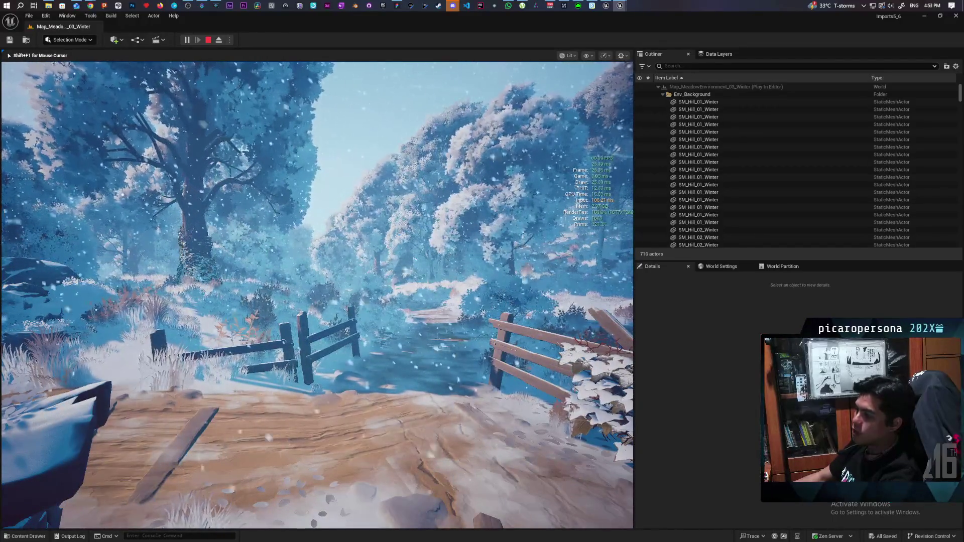
{"action": "key", "text": "w"}
{"action": "key", "text": "w"}
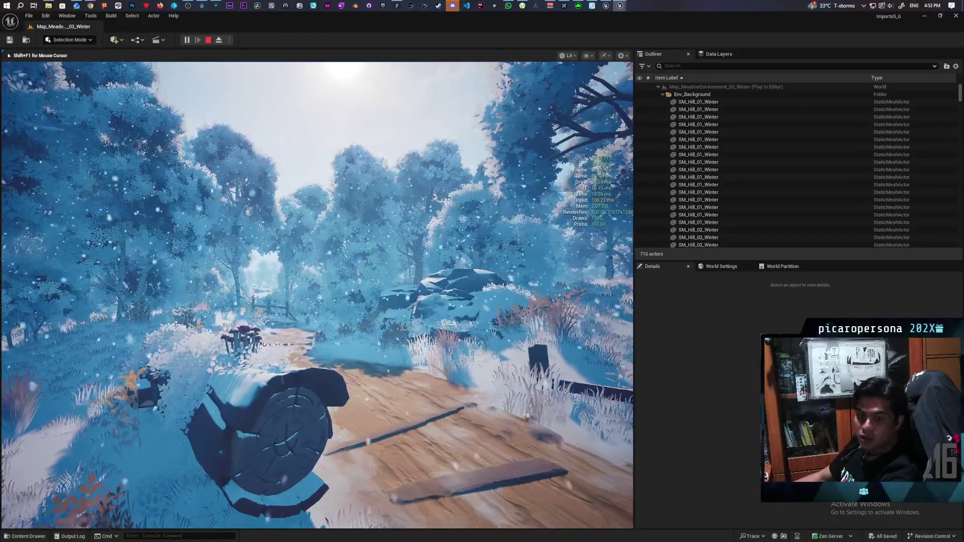
{"action": "key", "text": "w"}
{"action": "key", "text": "w"}
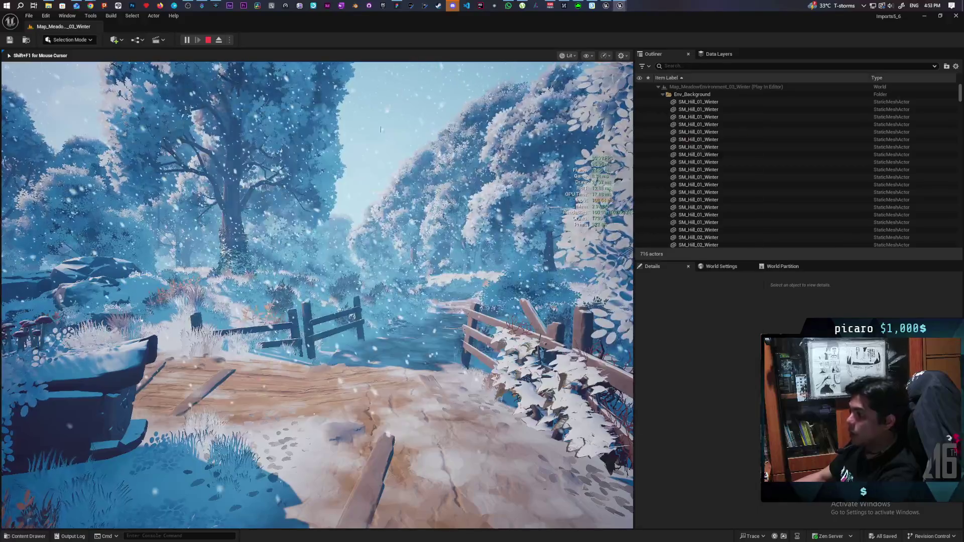
{"action": "key", "text": "shift+F1"}
{"action": "left_click", "coordinate": [567, 56]}
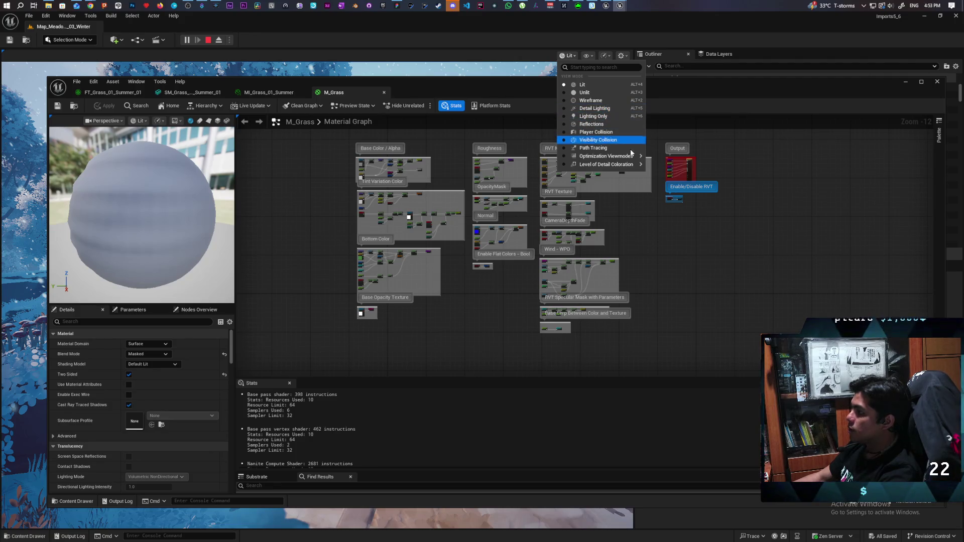
Render the play view in Shader Complexity mode and walk along the path to inspect foliage cost
{"action": "mouse_move", "coordinate": [622, 156]}
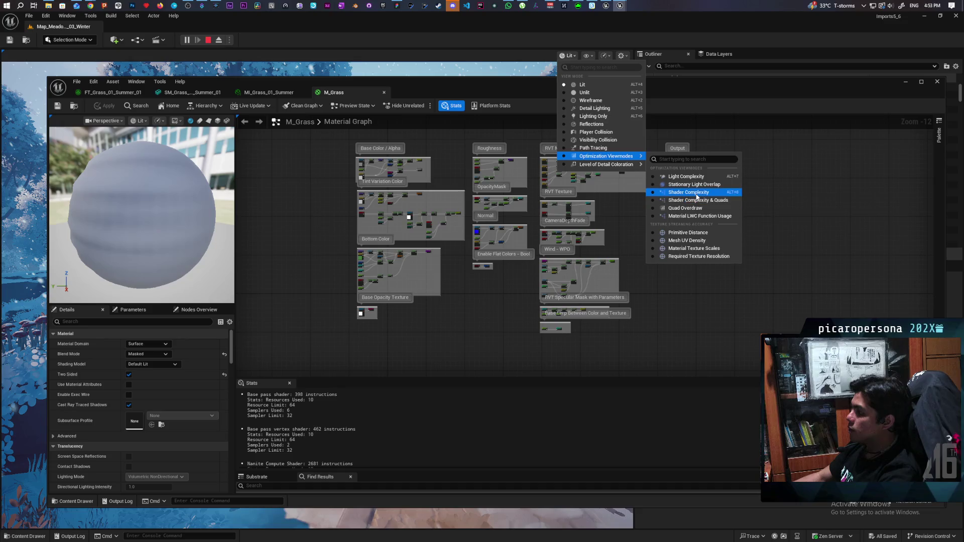
{"action": "left_click", "coordinate": [689, 193]}
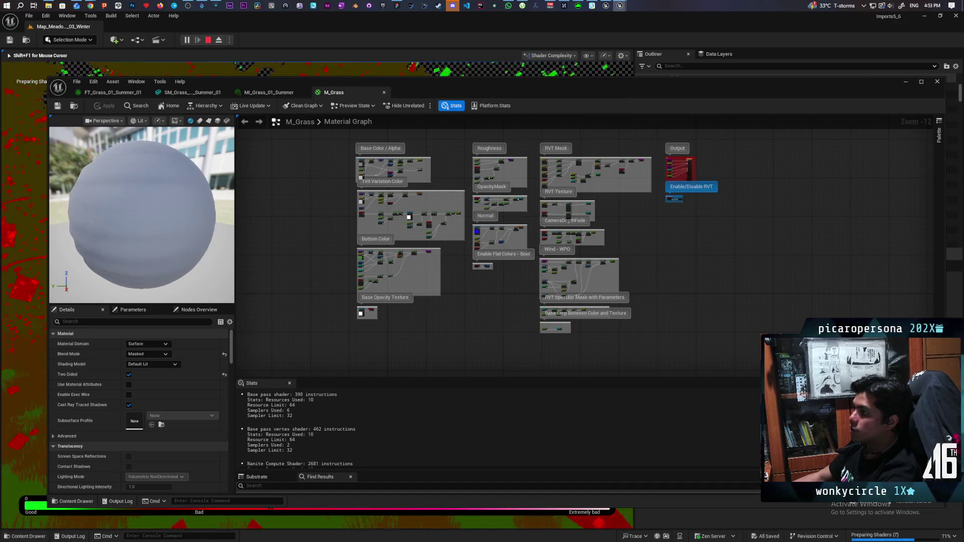
{"action": "key", "text": "shift+F1"}
{"action": "left_click", "coordinate": [906, 82]}
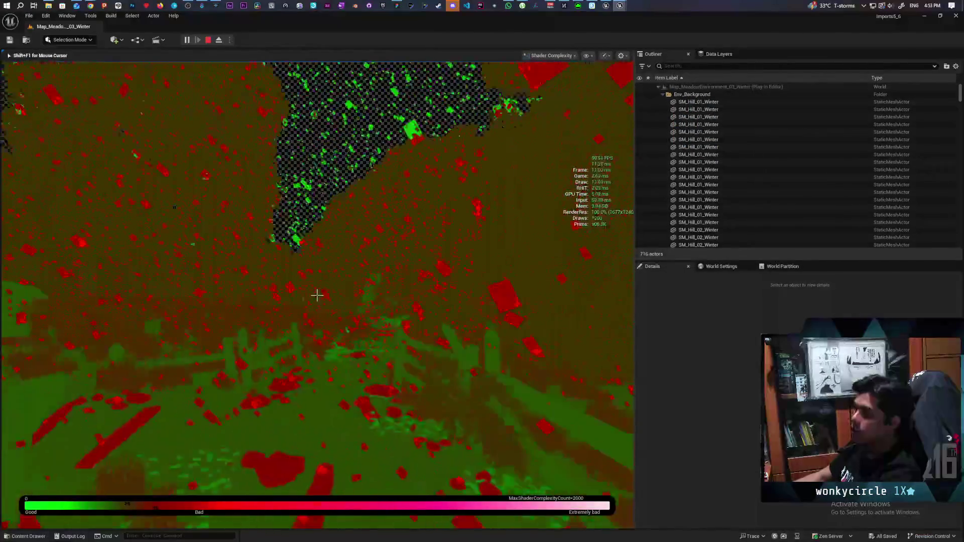
{"action": "key", "text": "w"}
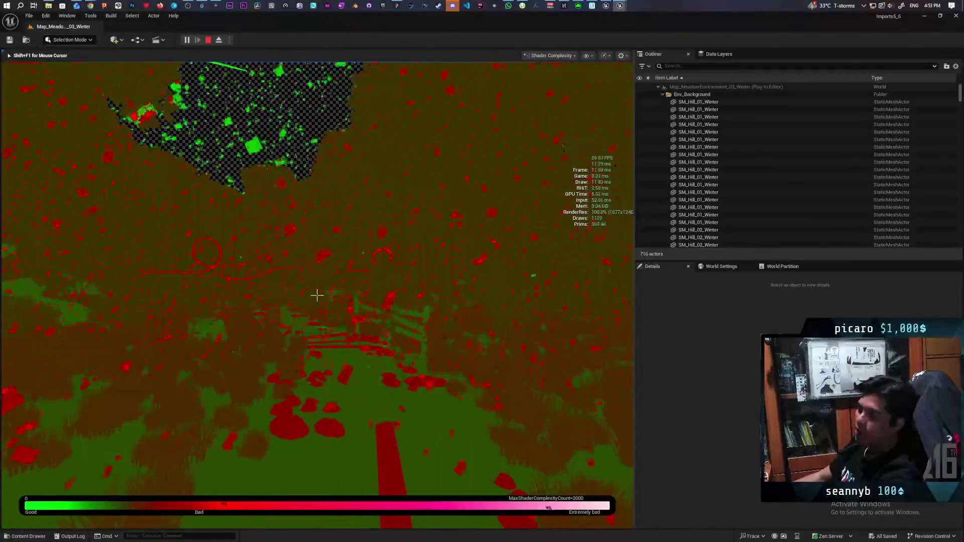
{"action": "key", "text": "w"}
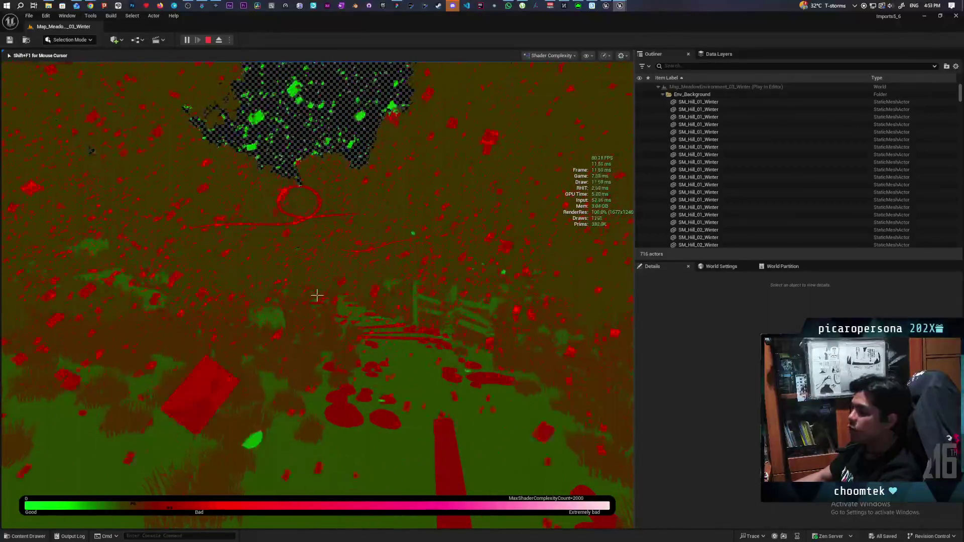
{"action": "mouse_move", "coordinate": [317, 295]}
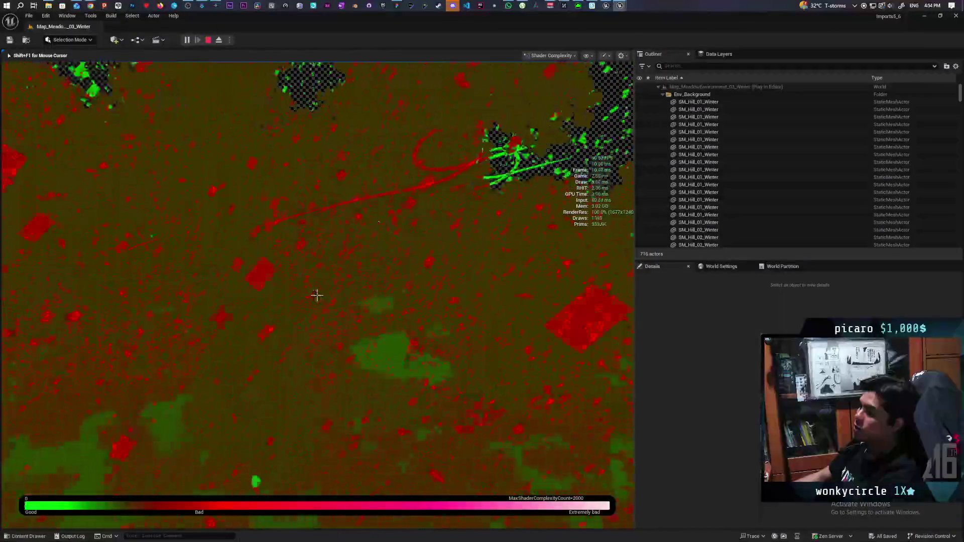
{"action": "key", "text": "alt+Tab"}
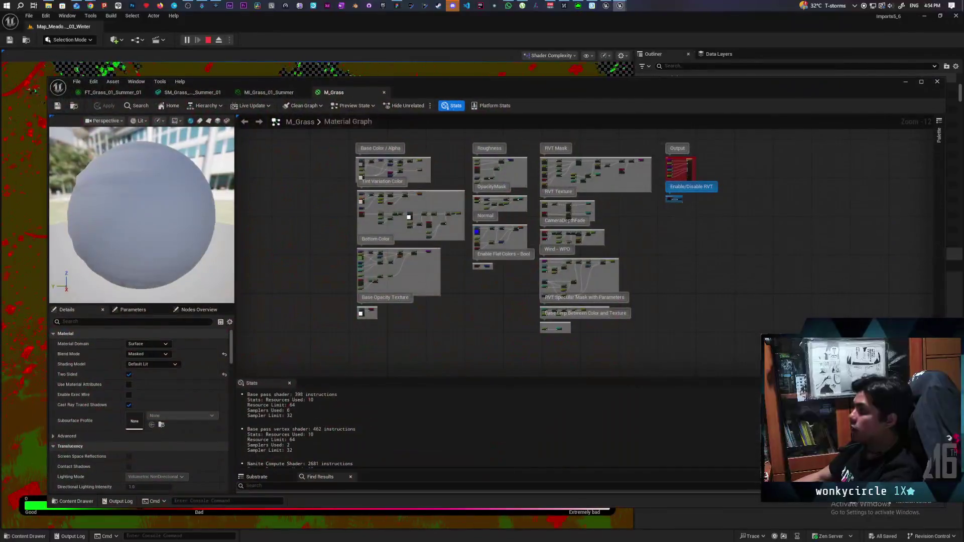
Switch the viewport back to Lit rendering, look around, then stop the play session
{"action": "left_click", "coordinate": [550, 55]}
{"action": "left_click", "coordinate": [547, 85]}
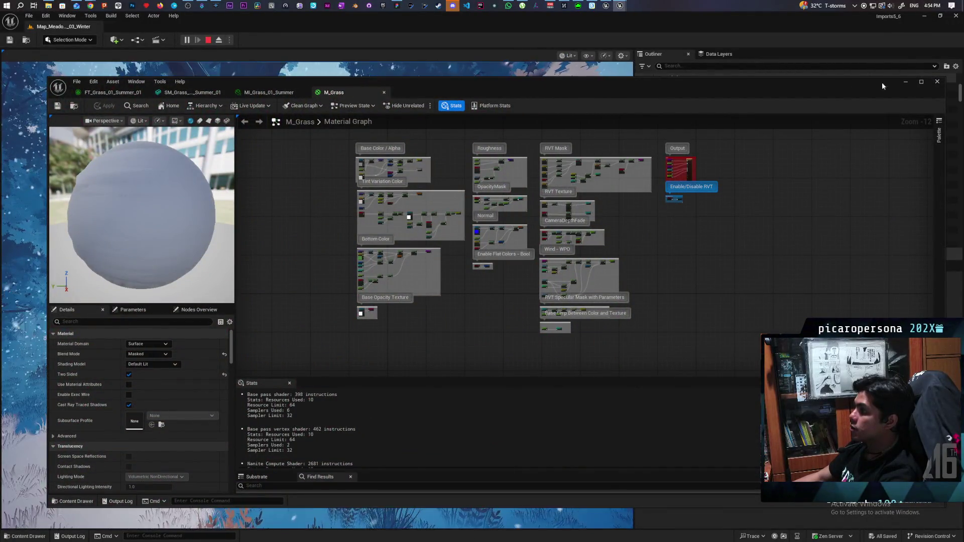
{"action": "key", "text": "alt+Tab"}
{"action": "left_click", "coordinate": [317, 295]}
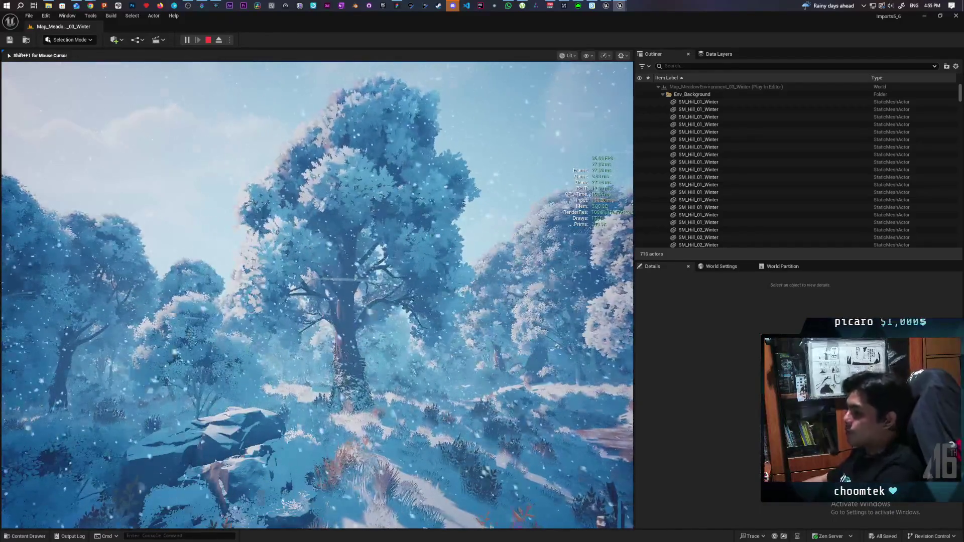
{"action": "key", "text": "Escape"}
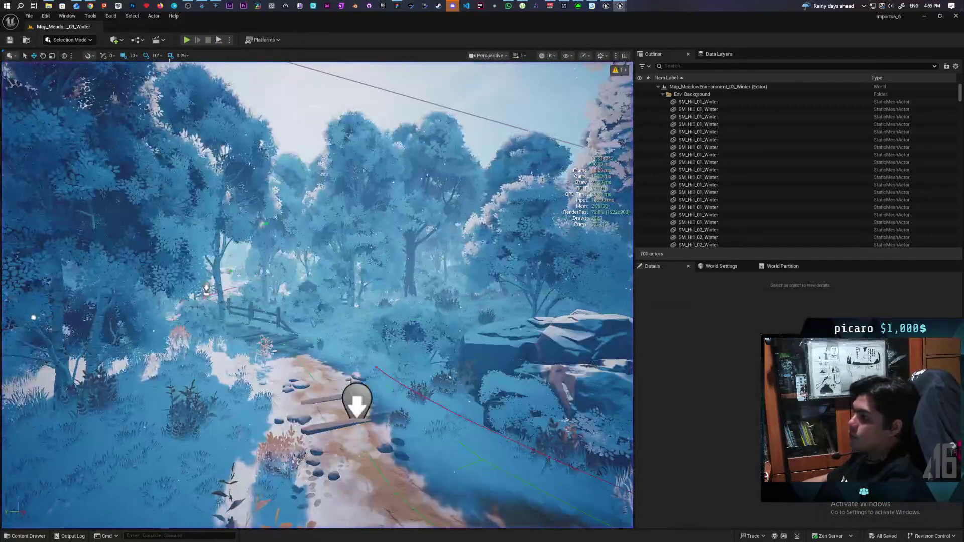
Open Map_MeadowEnvironment_01_Summer from the Content Drawer and tilt the view toward the dirt path
{"action": "key", "text": "ctrl+space"}
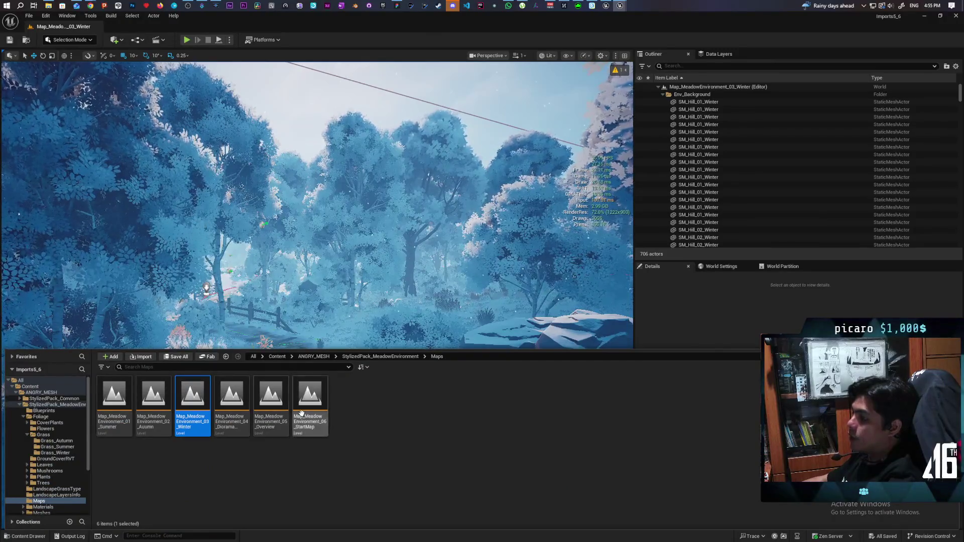
{"action": "key", "text": "Home"}
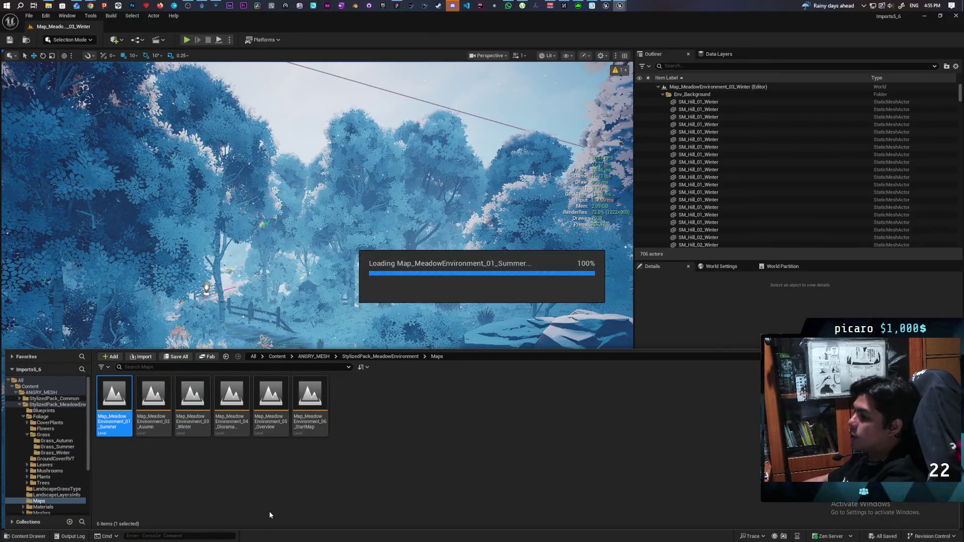
{"action": "key", "text": "Return"}
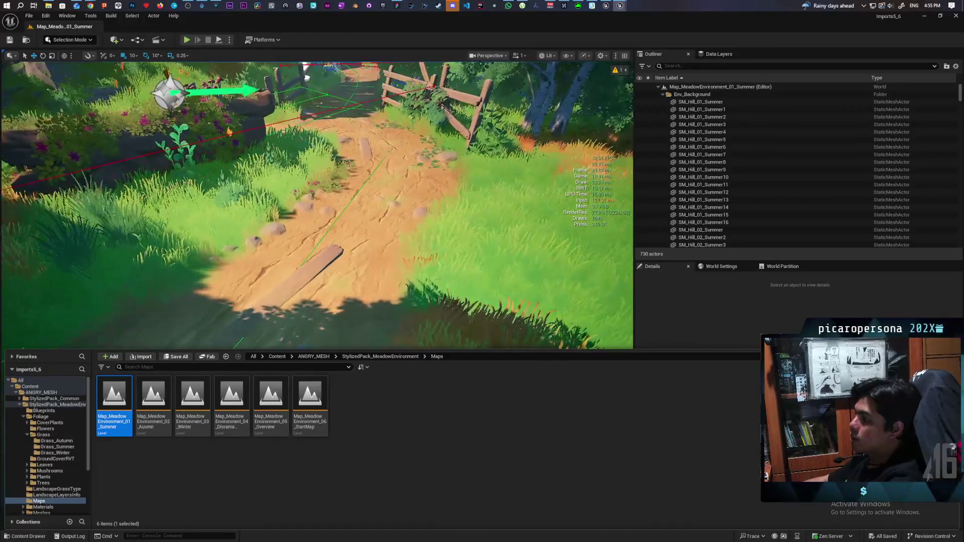
{"action": "scroll", "coordinate": [317, 206], "scroll_direction": "down", "scroll_amount": 3}
{"action": "mouse_move", "coordinate": [316, 206]}
{"action": "left_mouse_down"}
{"action": "mouse_move", "coordinate": [317, 185]}
{"action": "mouse_move", "coordinate": [306, 216]}
{"action": "mouse_move", "coordinate": [292, 221]}
{"action": "mouse_move", "coordinate": [311, 201]}
{"action": "mouse_move", "coordinate": [351, 211]}
{"action": "mouse_move", "coordinate": [347, 236]}
{"action": "mouse_move", "coordinate": [297, 171]}
{"action": "mouse_move", "coordinate": [245, 62]}
{"action": "mouse_move", "coordinate": [234, 103]}
{"action": "left_mouse_up"}
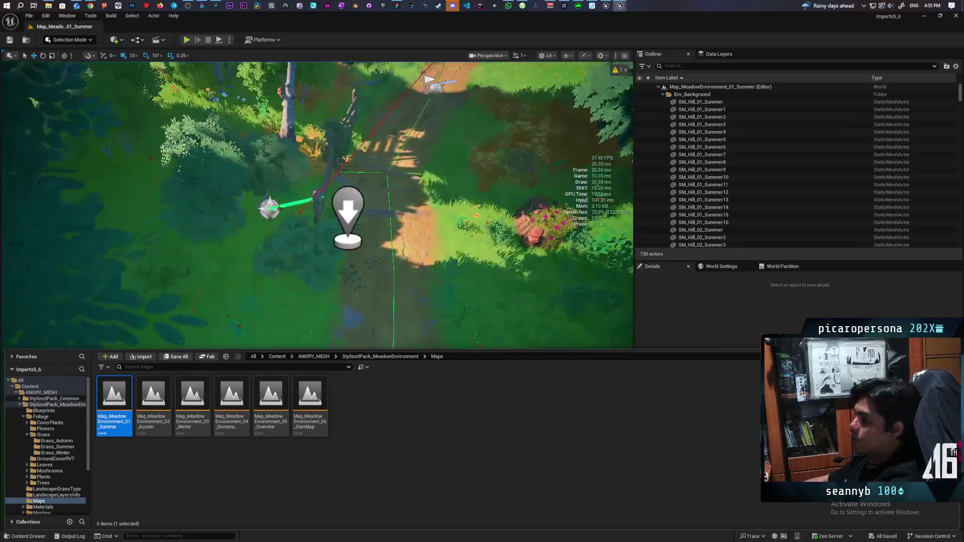
{"action": "left_click", "coordinate": [360, 211]}
{"action": "left_click_drag", "start_coordinate": [360, 211], "coordinate": [336, 257]}
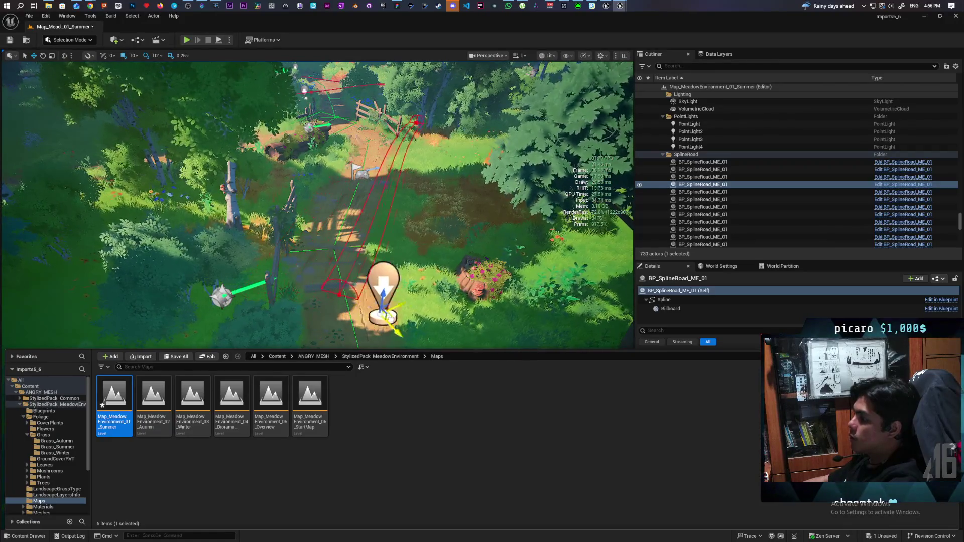
{"action": "mouse_move", "coordinate": [359, 234]}
{"action": "left_mouse_down"}
{"action": "mouse_move", "coordinate": [360, 251]}
{"action": "mouse_move", "coordinate": [360, 215]}
{"action": "left_mouse_up"}
{"action": "mouse_move", "coordinate": [418, 272]}
{"action": "left_mouse_down"}
{"action": "mouse_move", "coordinate": [400, 272]}
{"action": "mouse_move", "coordinate": [418, 272]}
{"action": "left_mouse_up"}
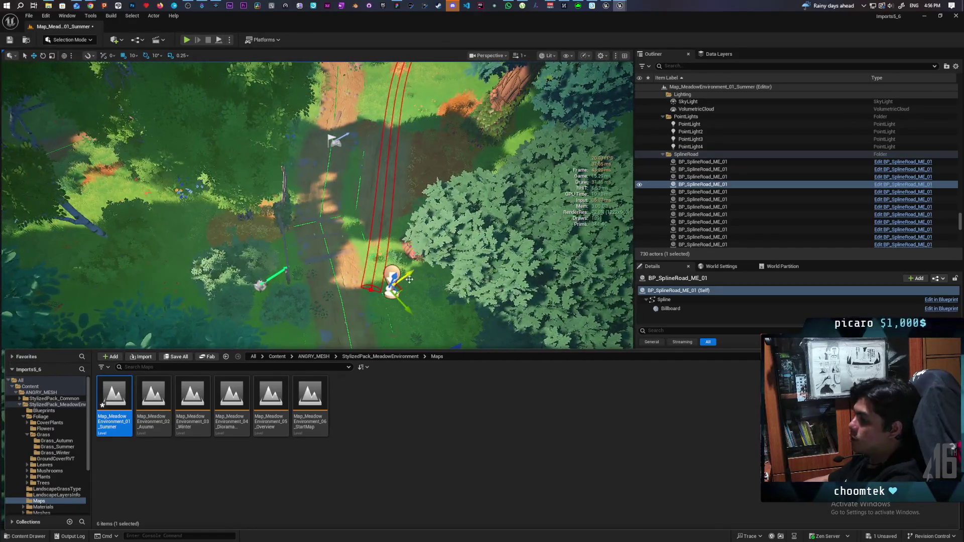
{"action": "key", "text": "ctrl+z"}
{"action": "scroll", "coordinate": [317, 205], "scroll_direction": "up", "scroll_amount": 6}
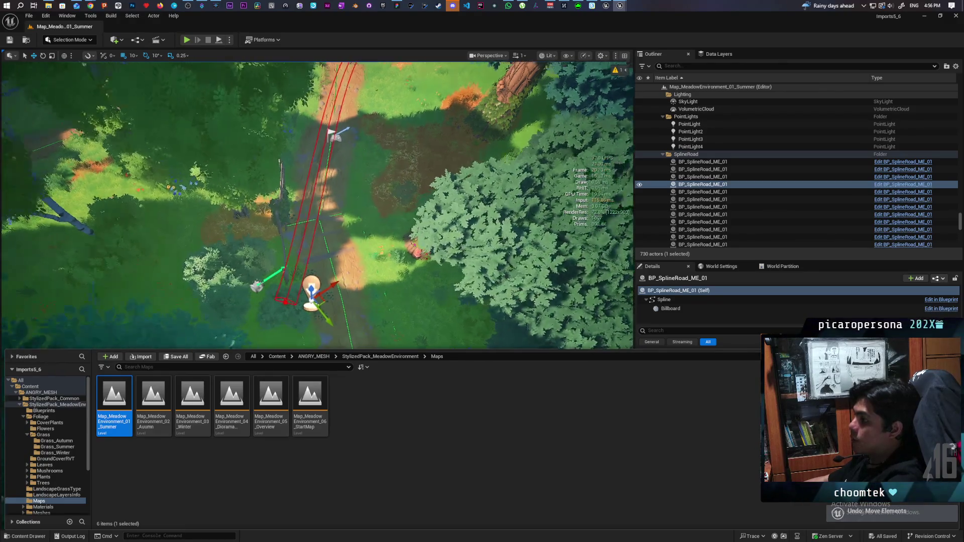
{"action": "left_click_drag", "start_coordinate": [316, 205], "coordinate": [391, 211]}
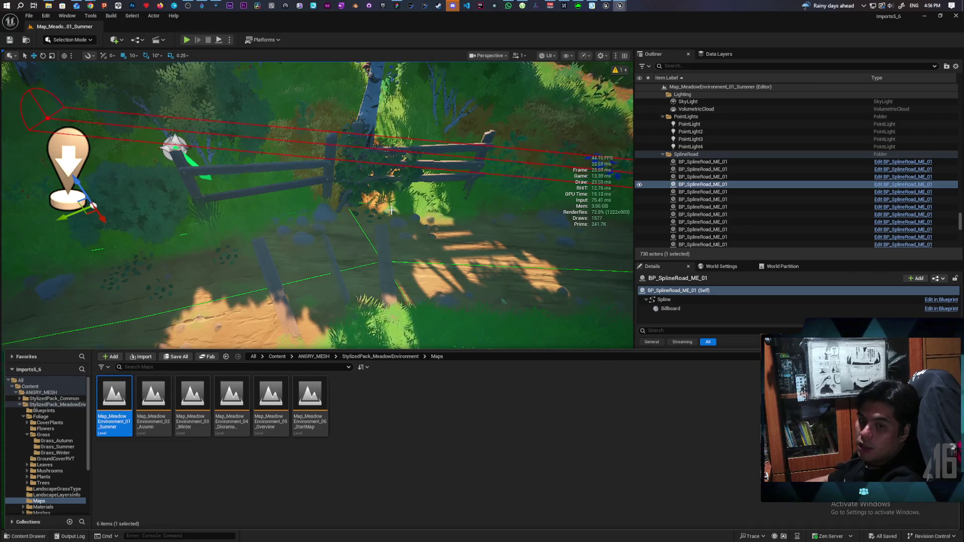
{"action": "key", "text": "f"}
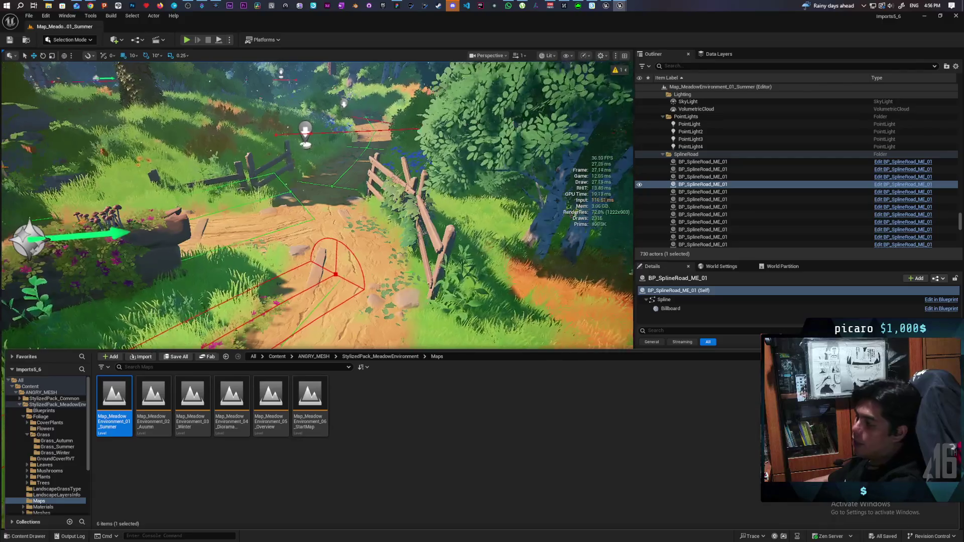
{"action": "scroll", "coordinate": [316, 201], "scroll_direction": "down", "scroll_amount": 5}
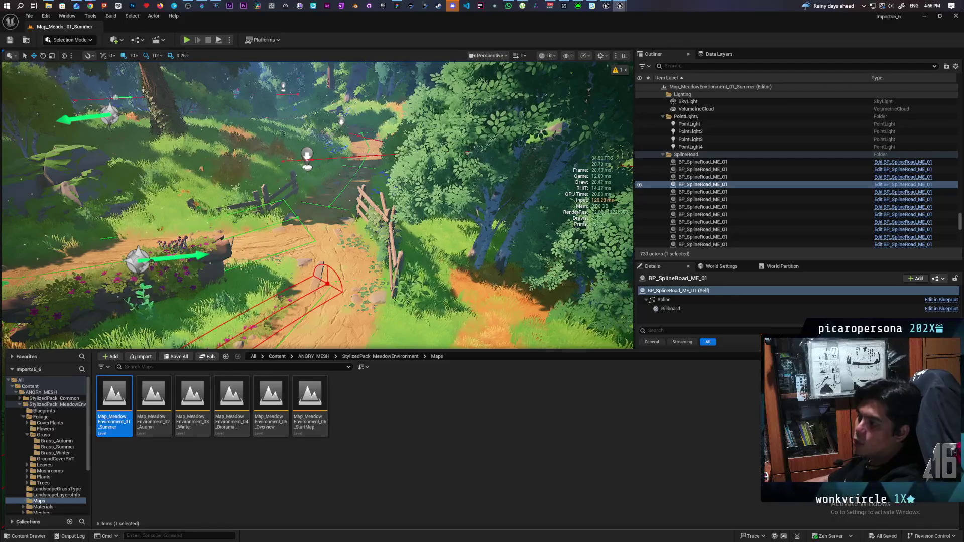
{"action": "key", "text": "Left"}
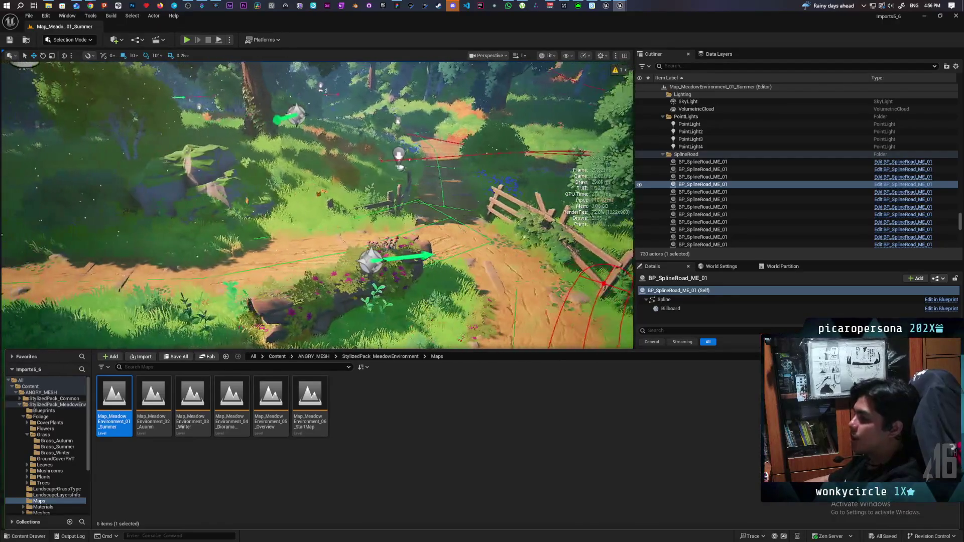
{"action": "key", "text": "Down"}
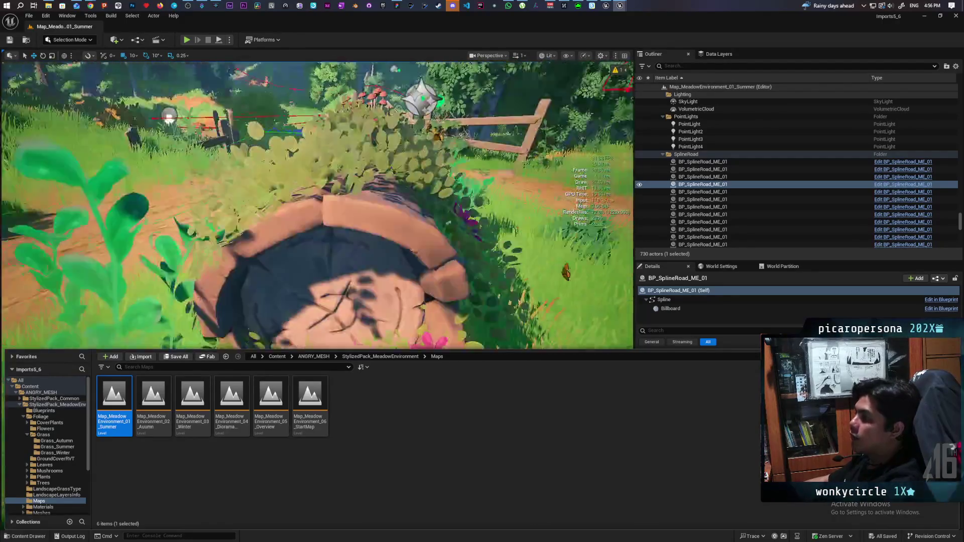
{"action": "key", "text": "Down"}
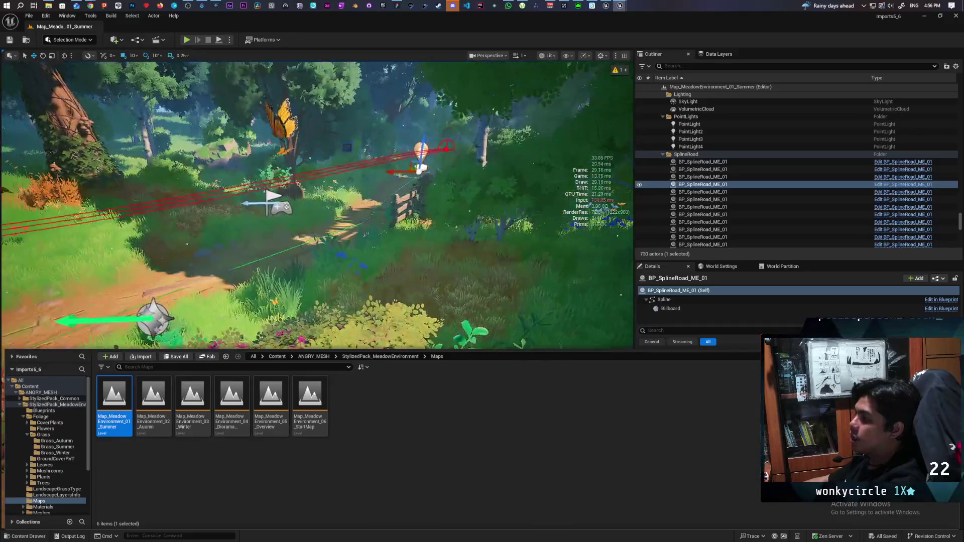
{"action": "key", "text": "Up"}
{"action": "key", "text": "Down"}
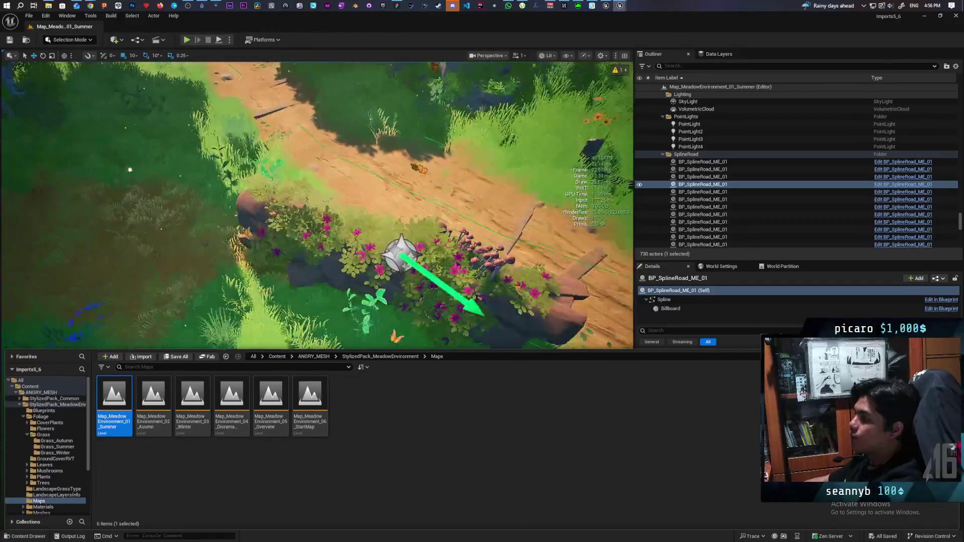
{"action": "key", "text": "Up"}
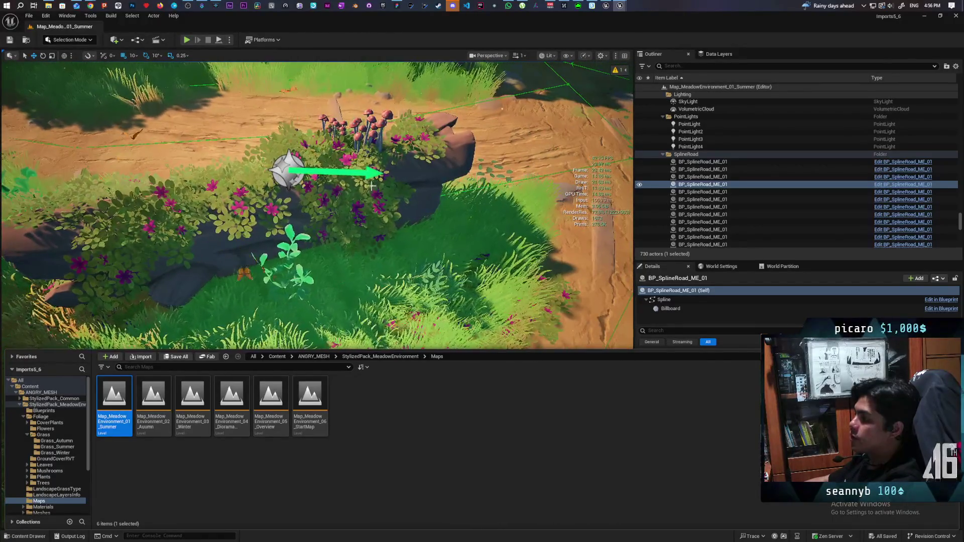
{"action": "key", "text": "Down"}
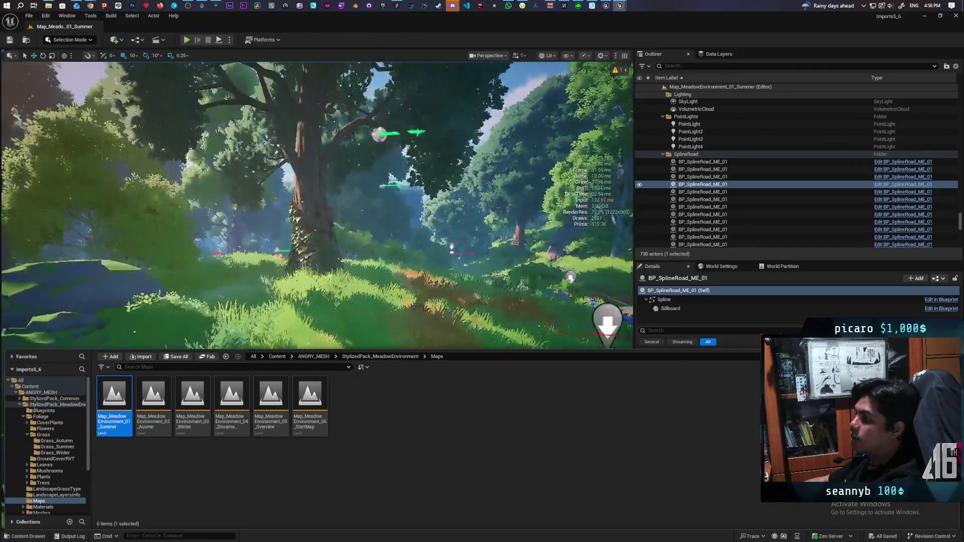
{"action": "key", "text": "Up"}
{"action": "key", "text": "Up"}
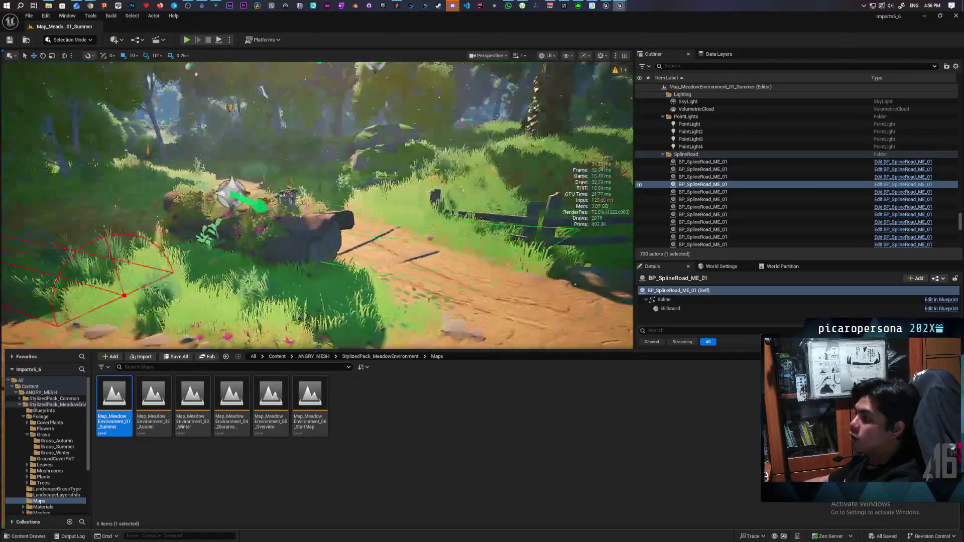
{"action": "key", "text": "Up"}
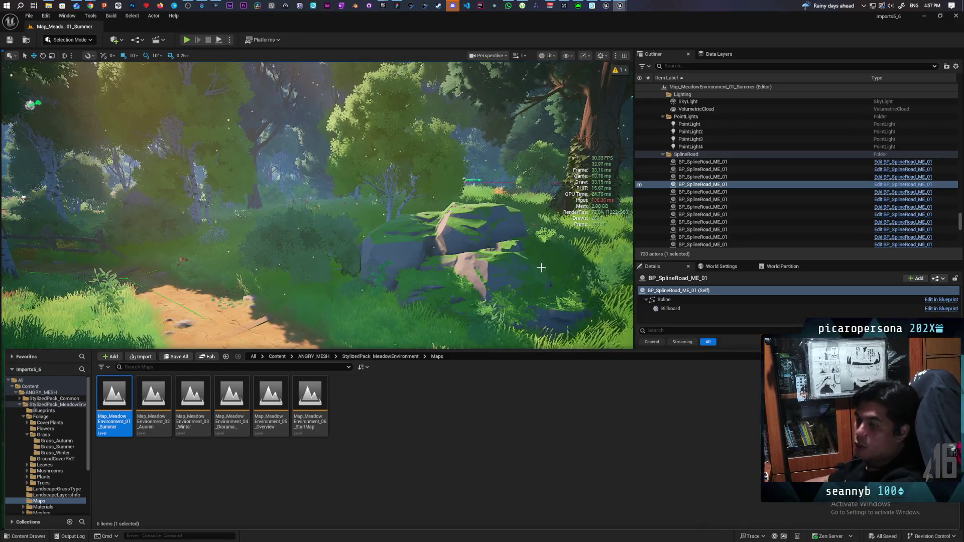
{"action": "left_click", "coordinate": [442, 236]}
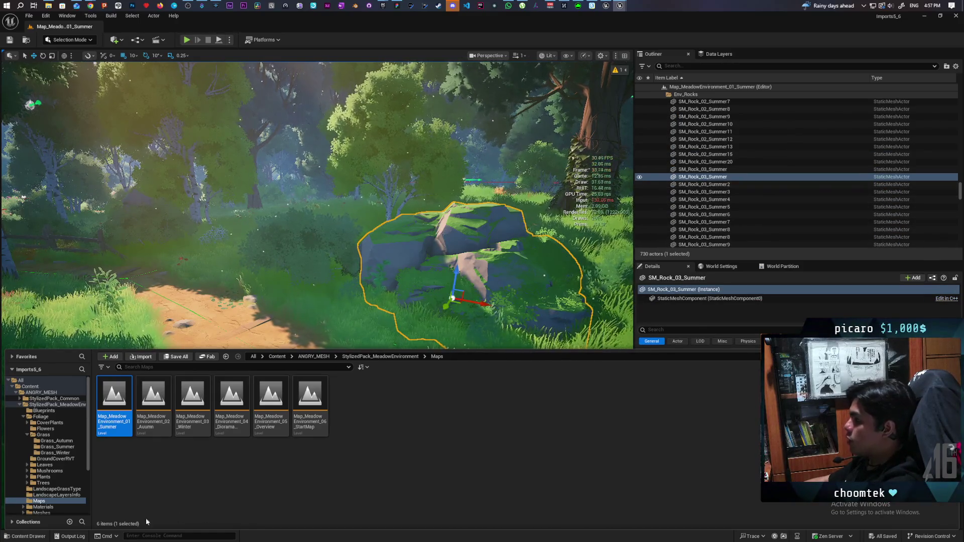
Find the mossy rock's mesh asset, browse Rocks_Autumn and Rocks_Winter, then bring up the Epic Games Launcher
{"action": "left_click", "coordinate": [20, 539]}
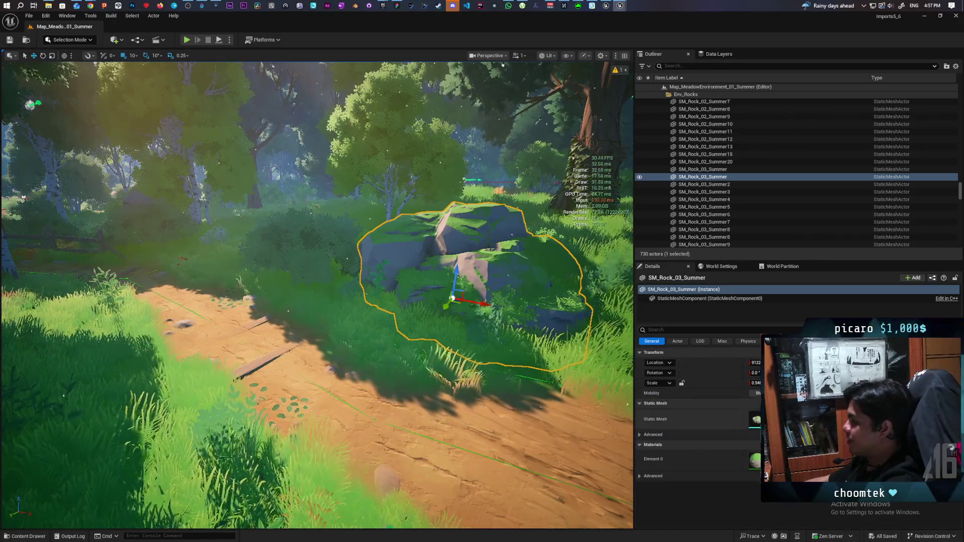
{"action": "key", "text": "ctrl+b"}
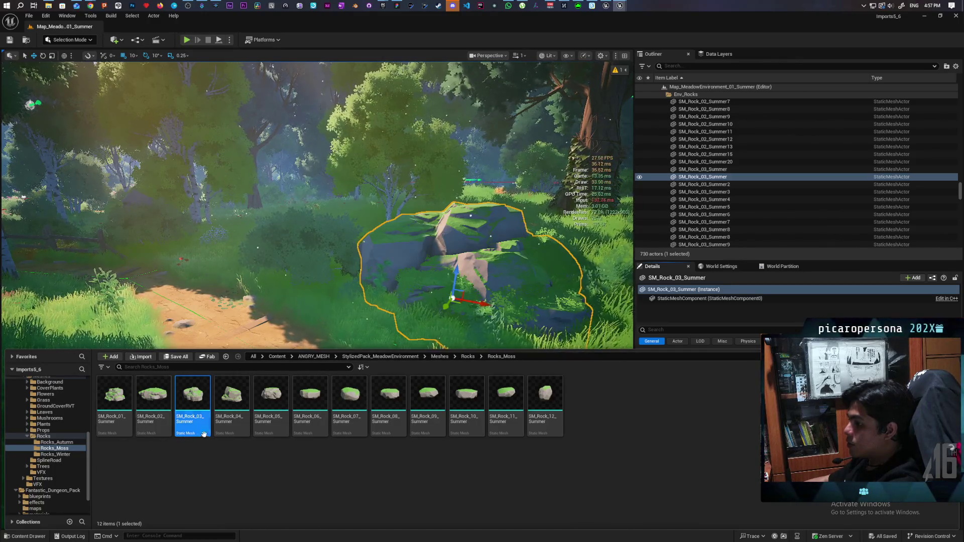
{"action": "left_click", "coordinate": [468, 357]}
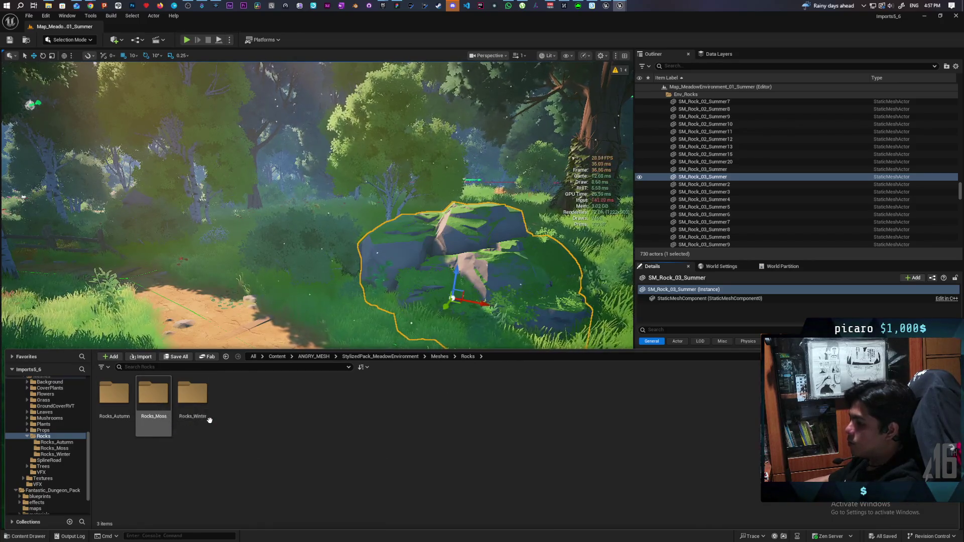
{"action": "double_click", "coordinate": [114, 394]}
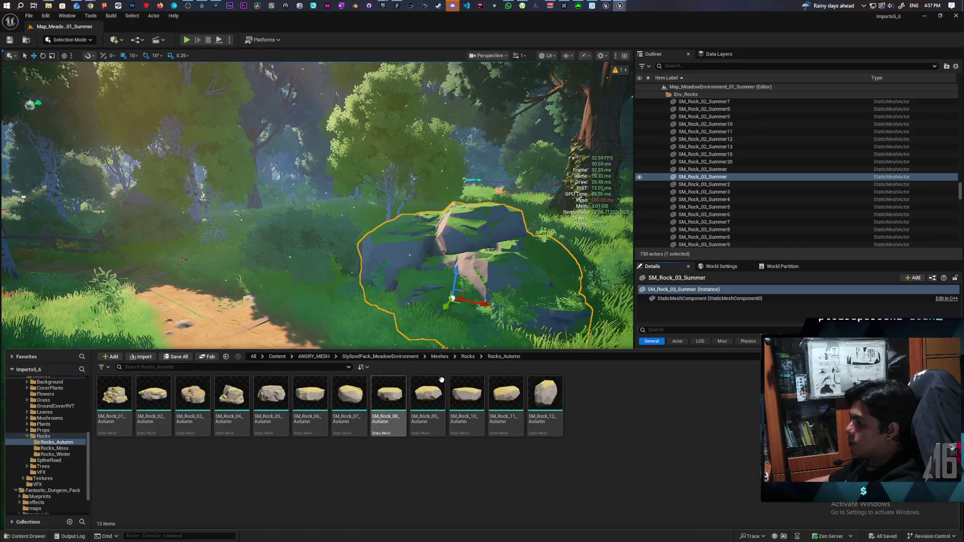
{"action": "left_click", "coordinate": [468, 356]}
{"action": "double_click", "coordinate": [198, 398]}
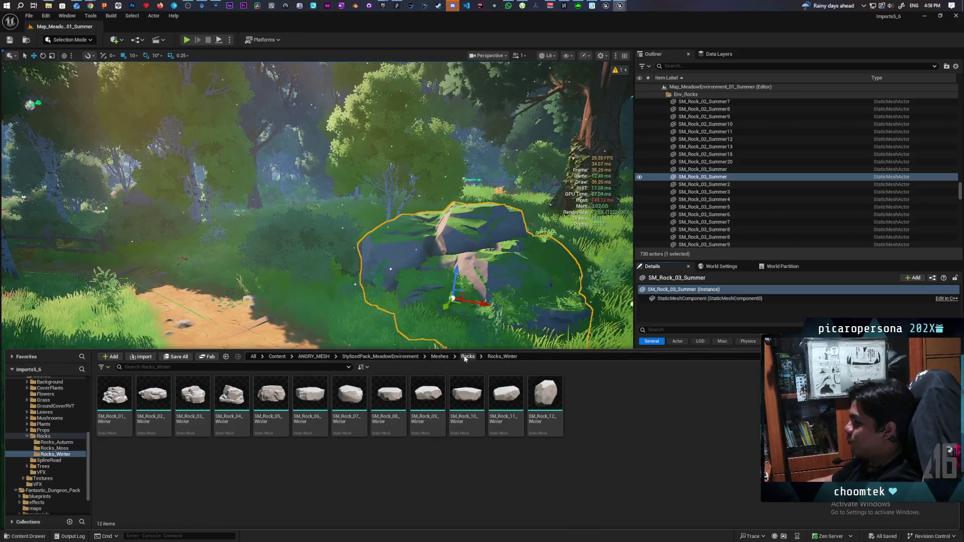
{"action": "left_click", "coordinate": [383, 5]}
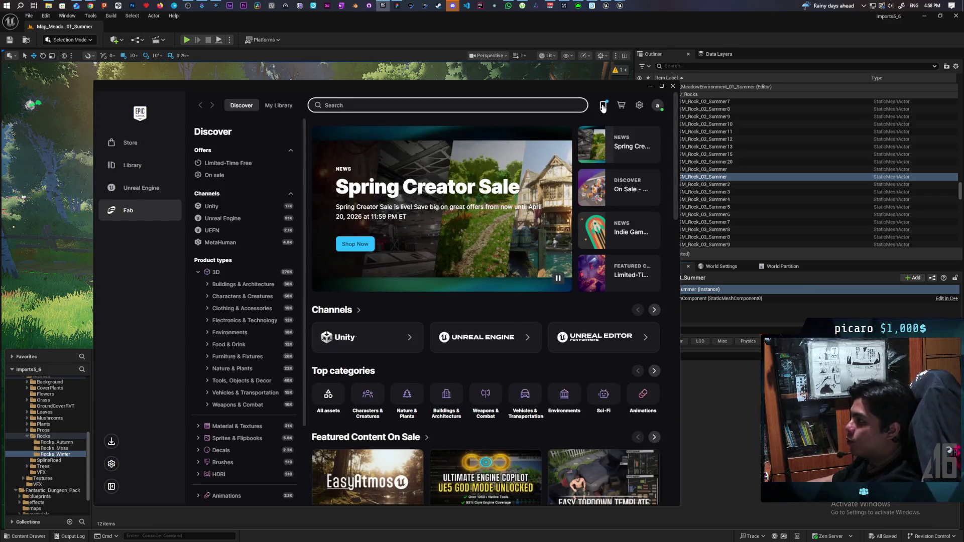
Look through the Fab Wishlist, then switch to My Library to view owned assets
{"action": "left_click", "coordinate": [603, 106]}
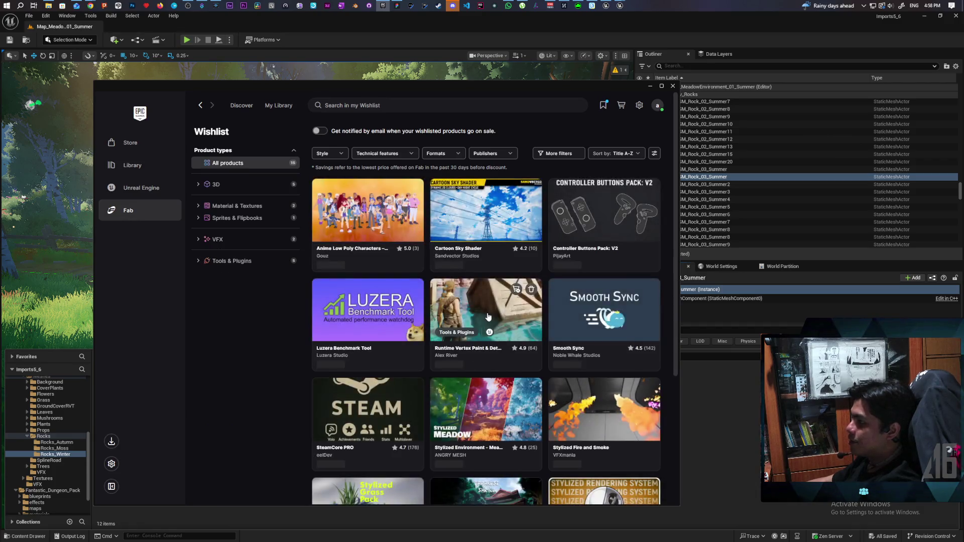
{"action": "scroll", "coordinate": [512, 365], "scroll_direction": "down", "scroll_amount": 3}
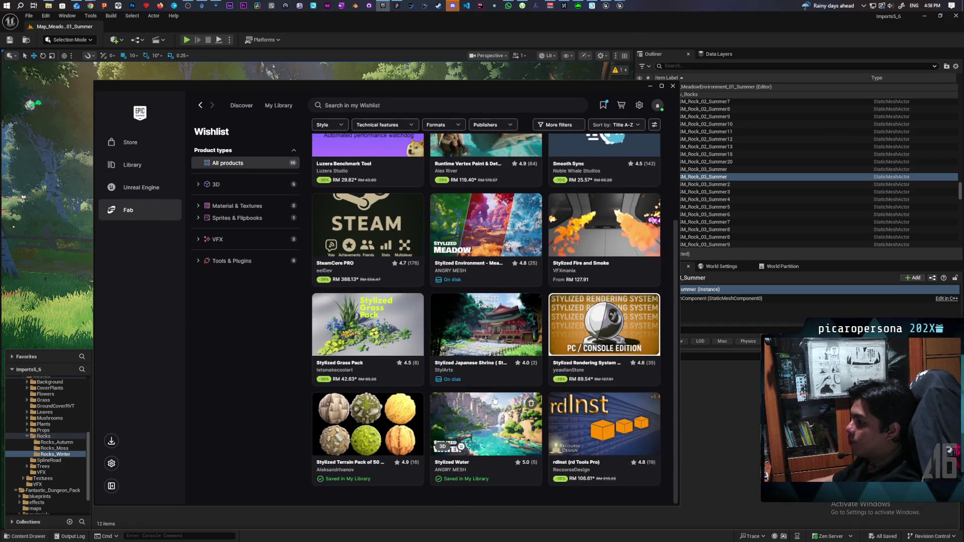
{"action": "scroll", "coordinate": [504, 381], "scroll_direction": "up", "scroll_amount": 4}
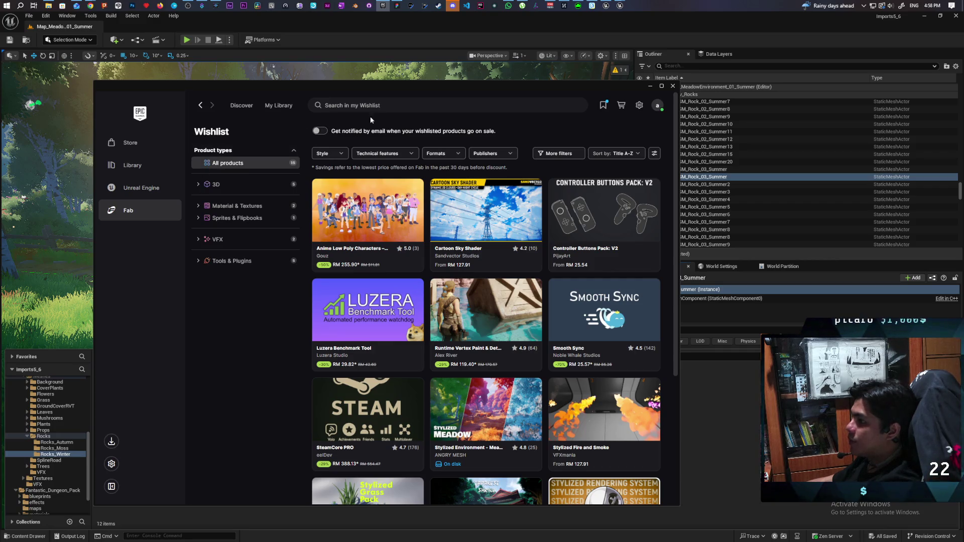
{"action": "left_click", "coordinate": [279, 105]}
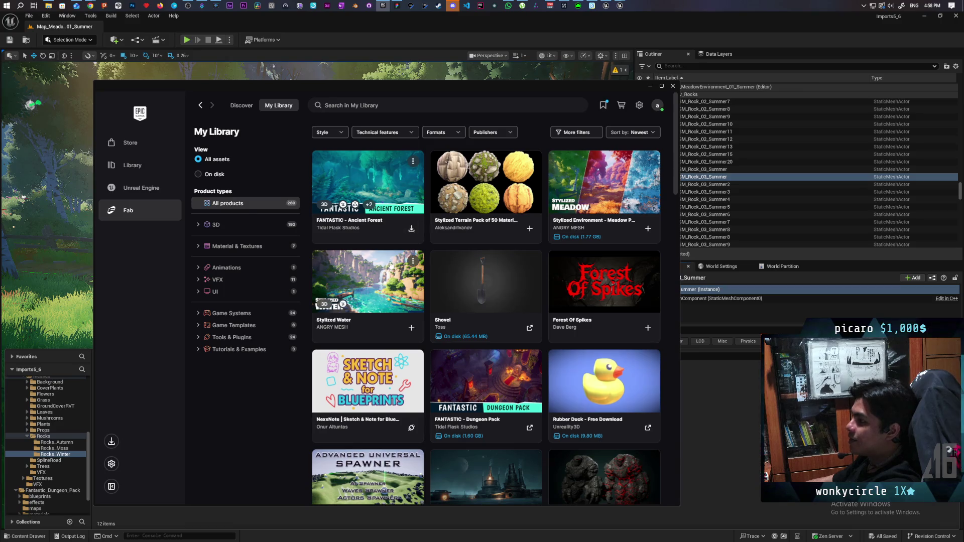
Download FANTASTIC - Ancient Forest with Unreal Engine 5.7 as export target, retrying after it fails
{"action": "left_click", "coordinate": [411, 229]}
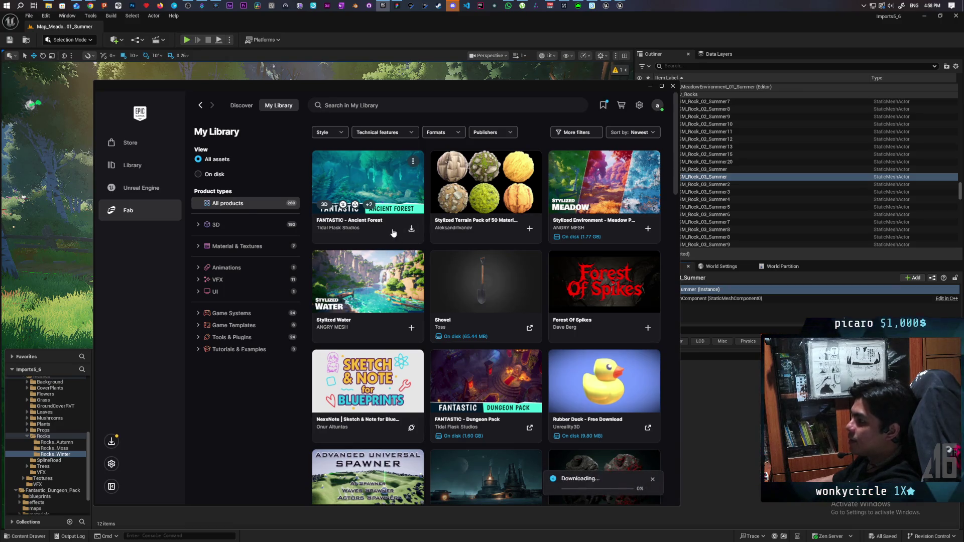
{"action": "left_click", "coordinate": [393, 232]}
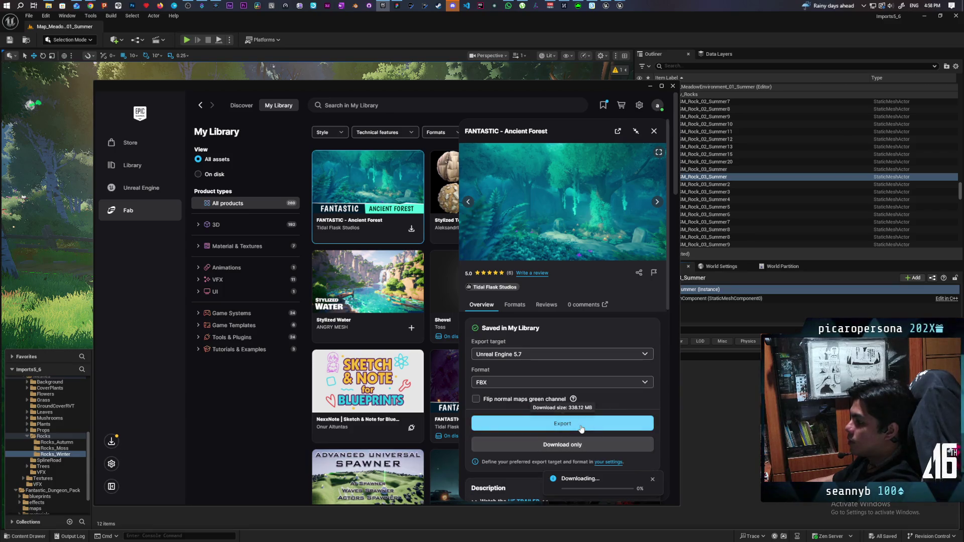
{"action": "left_click", "coordinate": [646, 355]}
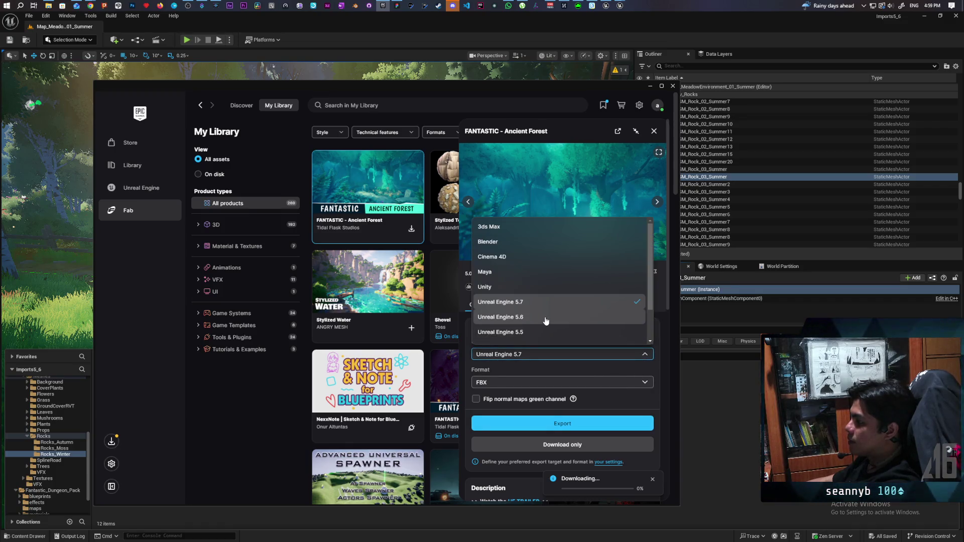
{"action": "left_click", "coordinate": [580, 372]}
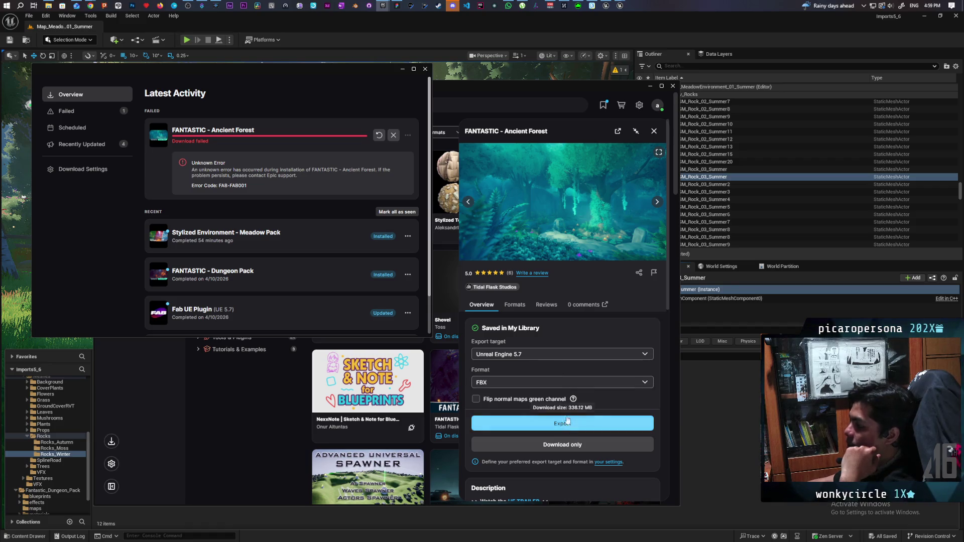
{"action": "left_click", "coordinate": [379, 136]}
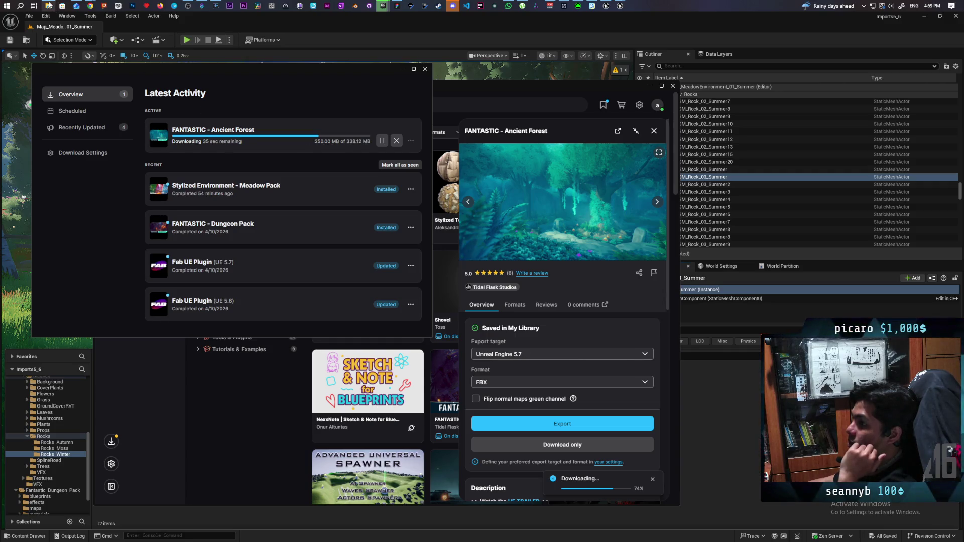
Close File Explorer and open the Ancient Forest Export target choices
{"action": "mouse_move", "coordinate": [49, 6]}
{"action": "mouse_move", "coordinate": [40, 60]}
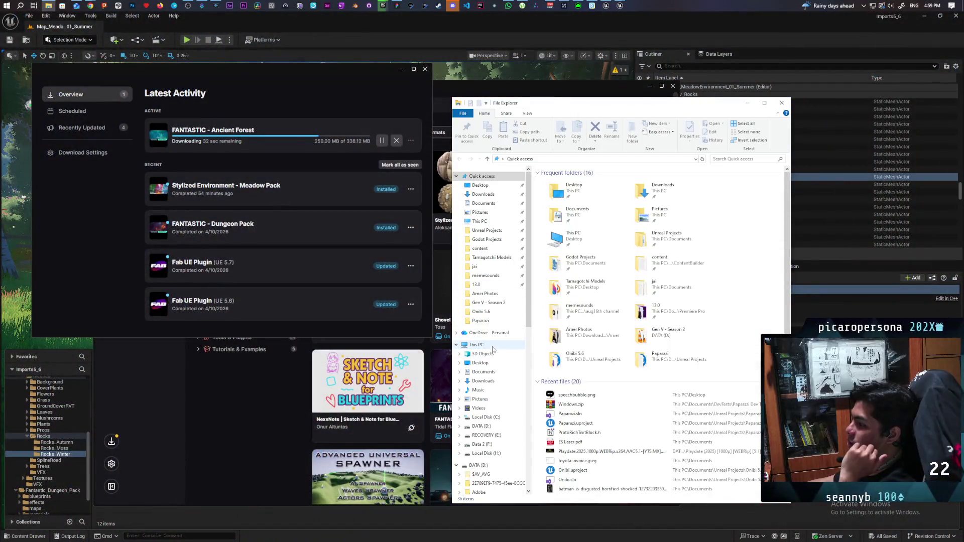
{"action": "left_click", "coordinate": [502, 345]}
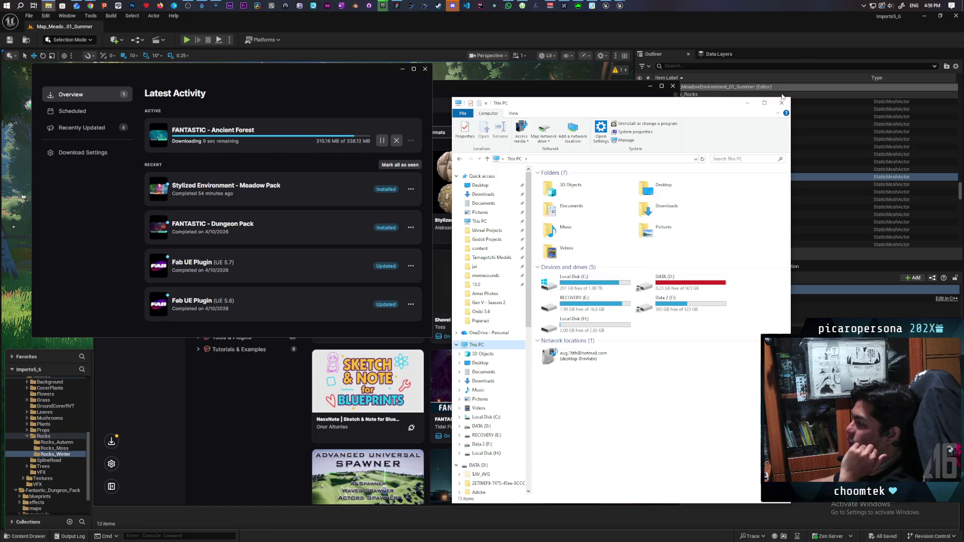
{"action": "left_click", "coordinate": [782, 102]}
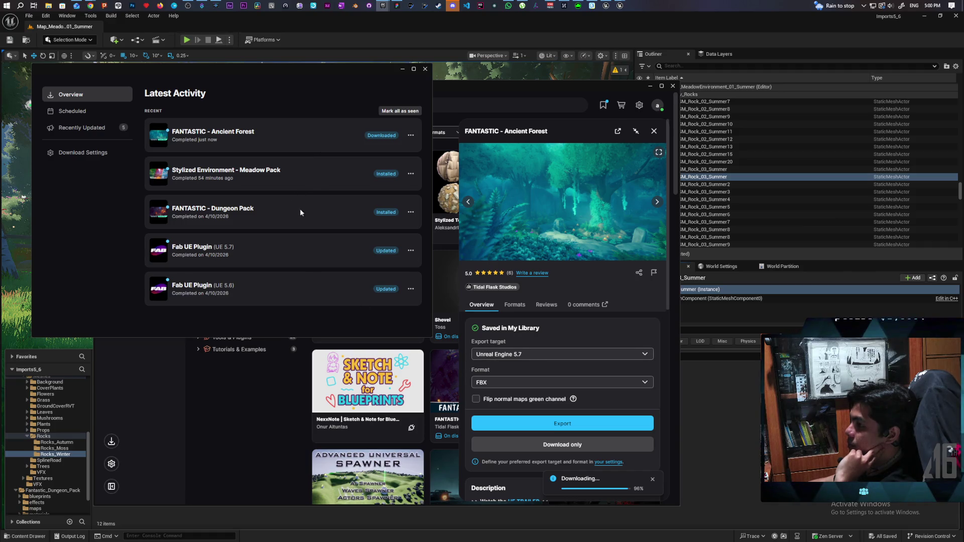
{"action": "left_click", "coordinate": [627, 355]}
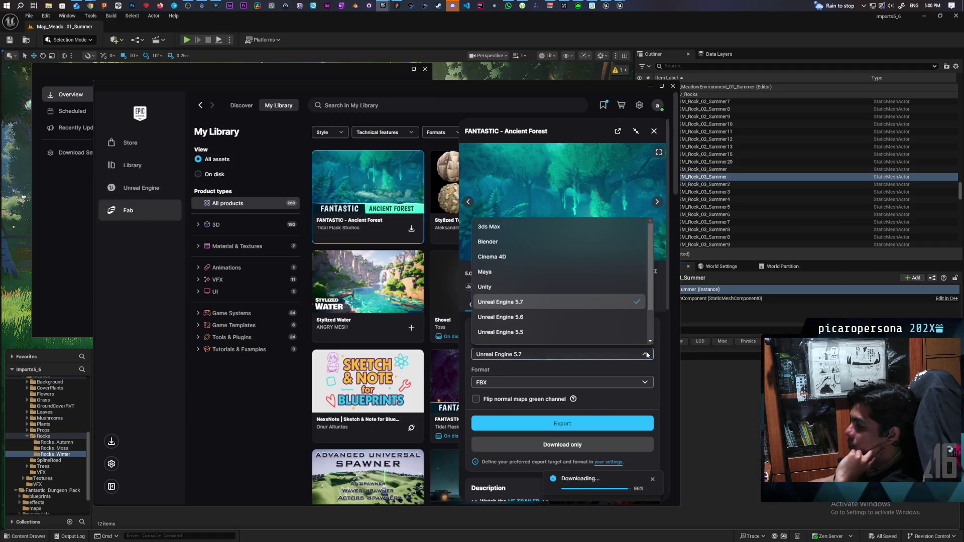
Change the Ancient Forest export target from Unreal Engine 5.6 to Custom (disk location)
{"action": "left_click", "coordinate": [553, 317]}
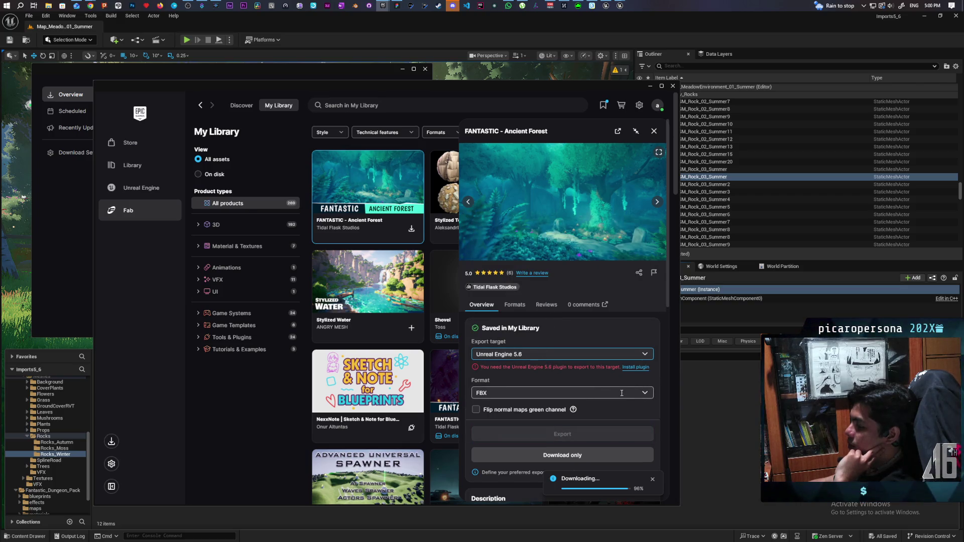
{"action": "left_click", "coordinate": [648, 355]}
{"action": "scroll", "coordinate": [582, 326], "scroll_direction": "down", "scroll_amount": 3}
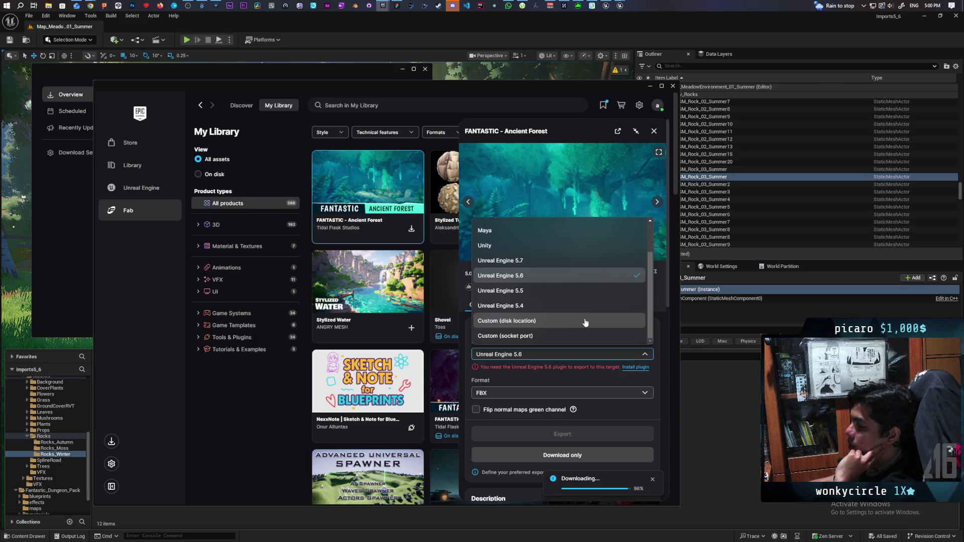
{"action": "left_click", "coordinate": [585, 322]}
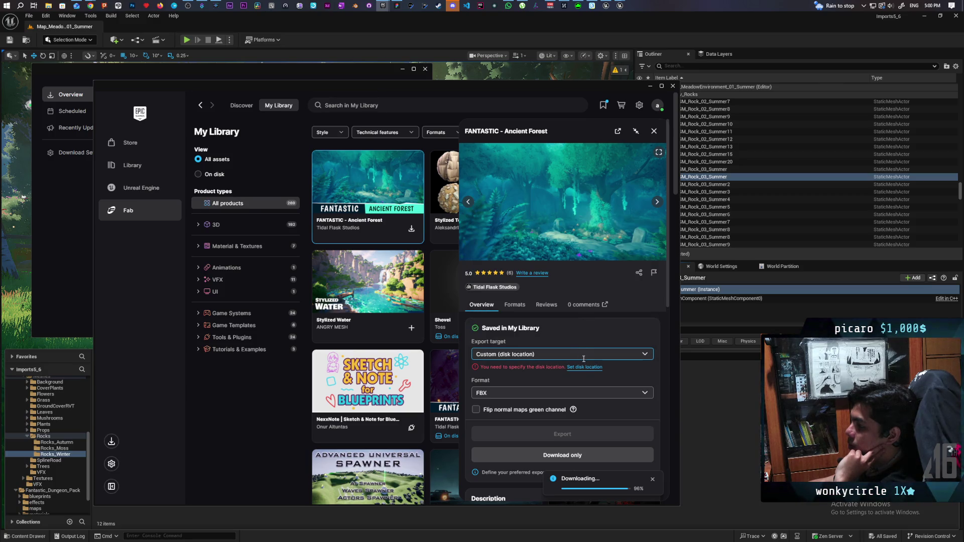
{"action": "left_click", "coordinate": [590, 369]}
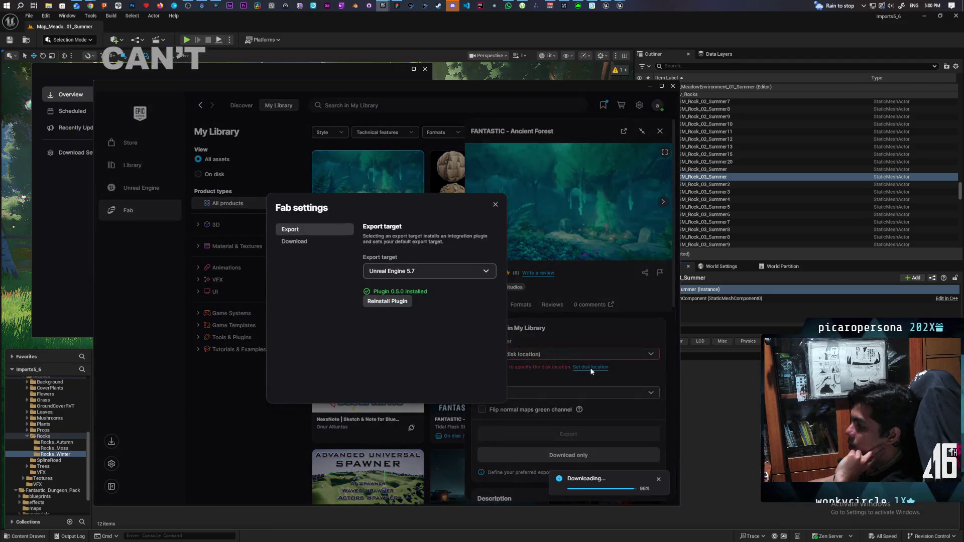
Keep Unreal Engine 5.7 as the default target and the download folder under C:/ProgramData/Epic, then view reviews
{"action": "left_click", "coordinate": [484, 276]}
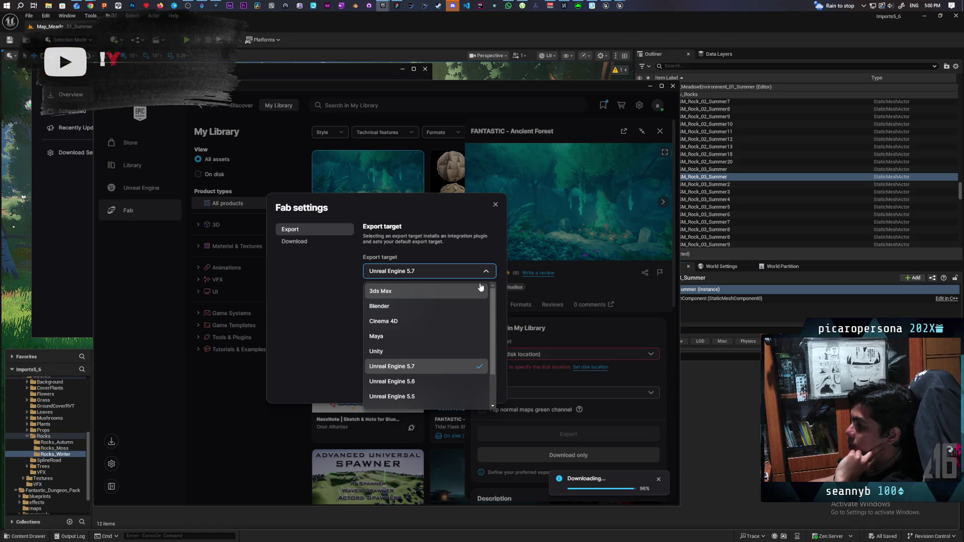
{"action": "left_click", "coordinate": [296, 281]}
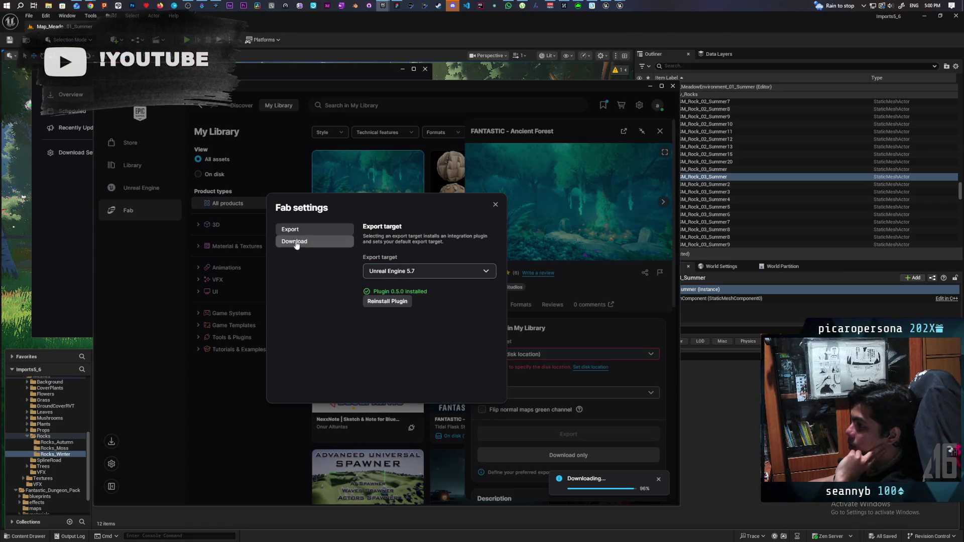
{"action": "left_click", "coordinate": [296, 242]}
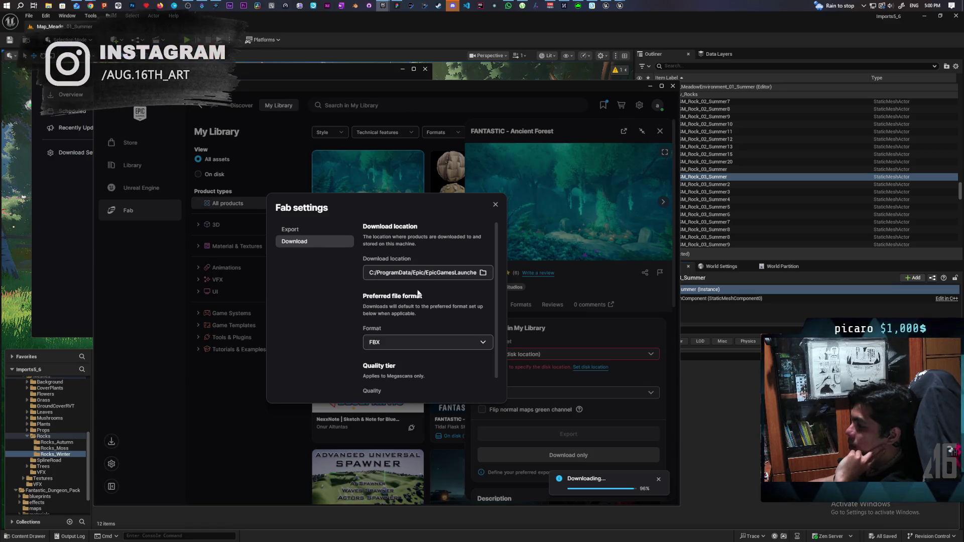
{"action": "left_click", "coordinate": [482, 274]}
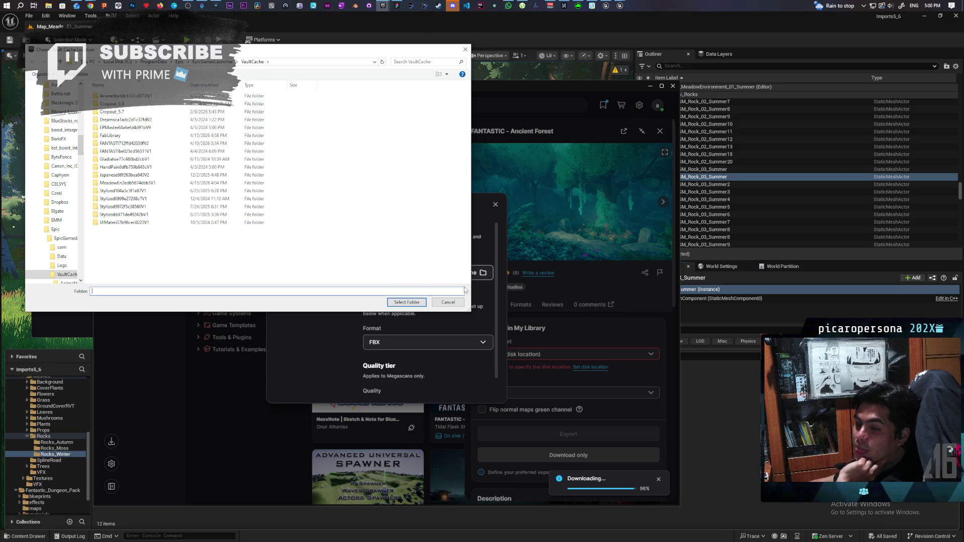
{"action": "left_click", "coordinate": [407, 302]}
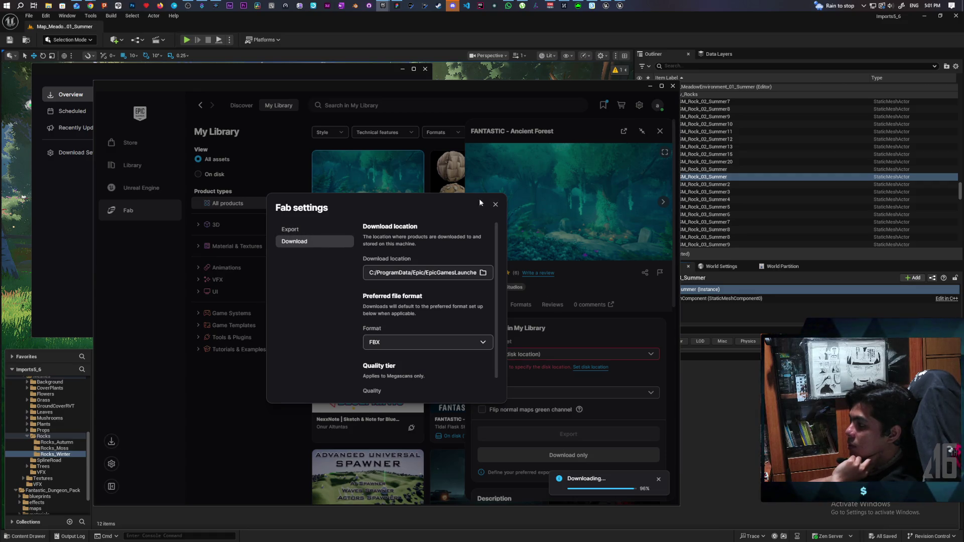
{"action": "left_click", "coordinate": [495, 205]}
{"action": "left_click", "coordinate": [547, 305]}
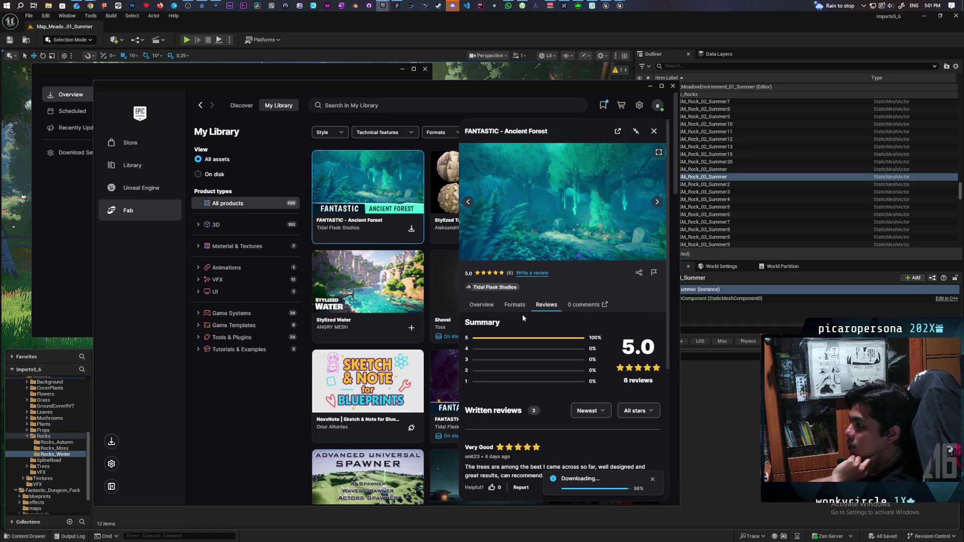
Review Ancient Forest's export options, keeping Unreal Engine 5.7 as target, then close the detail panel
{"action": "left_click", "coordinate": [483, 305]}
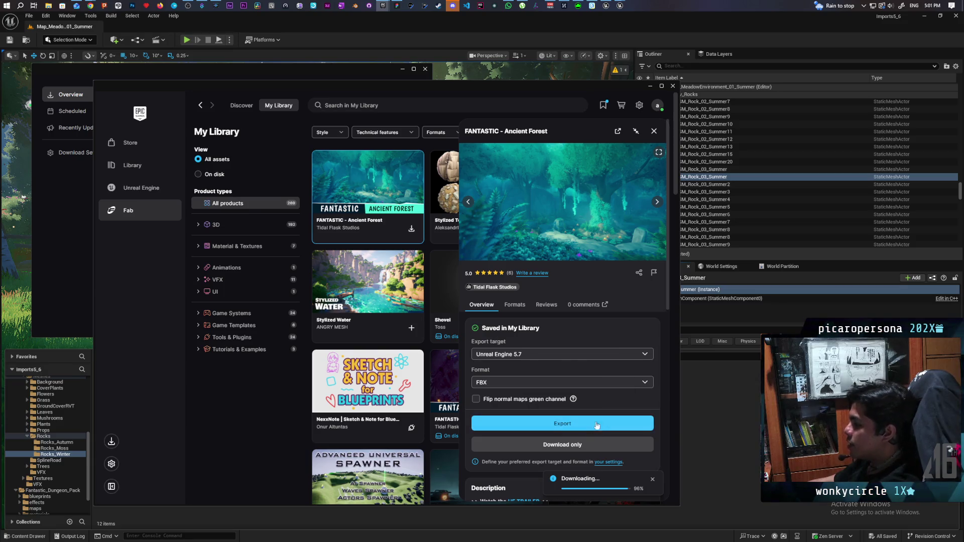
{"action": "scroll", "coordinate": [598, 399], "scroll_direction": "down", "scroll_amount": 4}
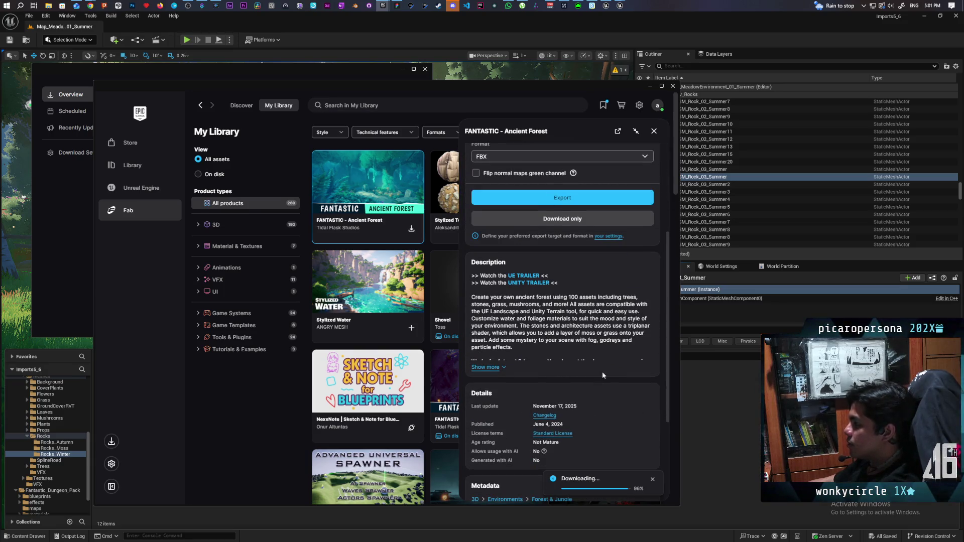
{"action": "scroll", "coordinate": [612, 362], "scroll_direction": "down", "scroll_amount": 4}
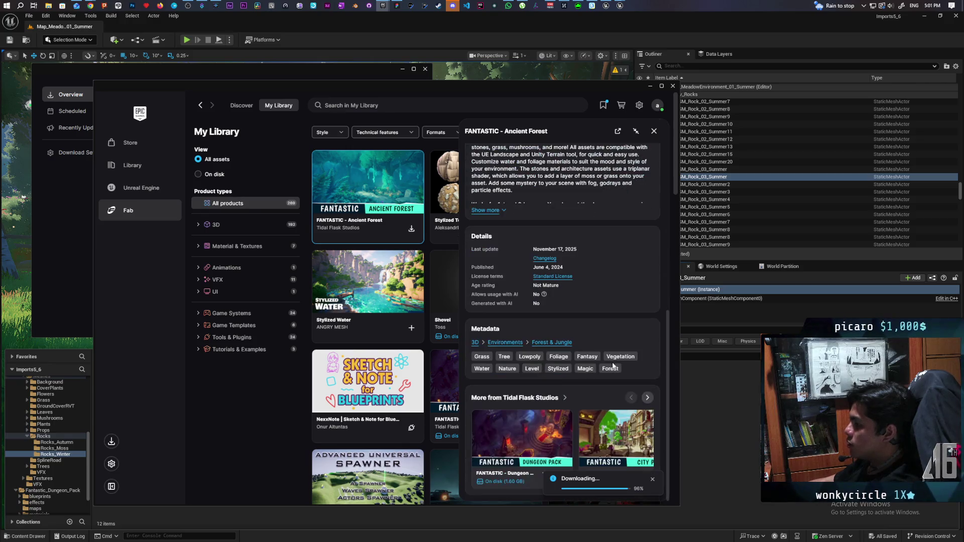
{"action": "scroll", "coordinate": [613, 362], "scroll_direction": "up", "scroll_amount": 6}
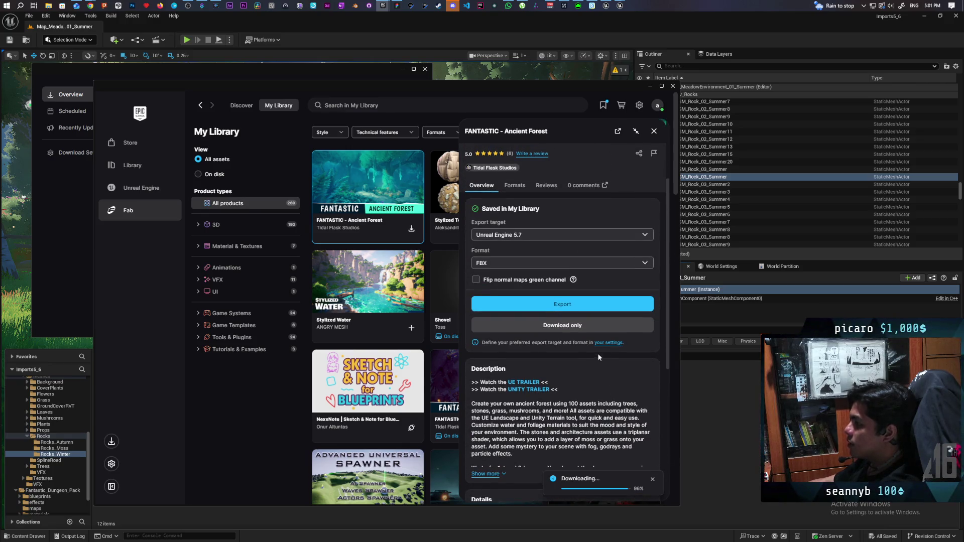
{"action": "scroll", "coordinate": [607, 351], "scroll_direction": "up", "scroll_amount": 2}
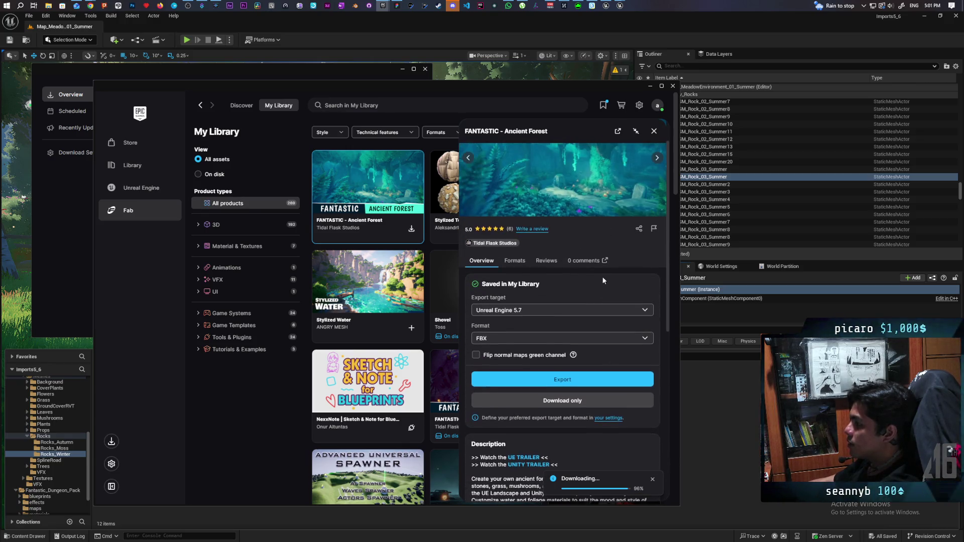
{"action": "left_click", "coordinate": [628, 310]}
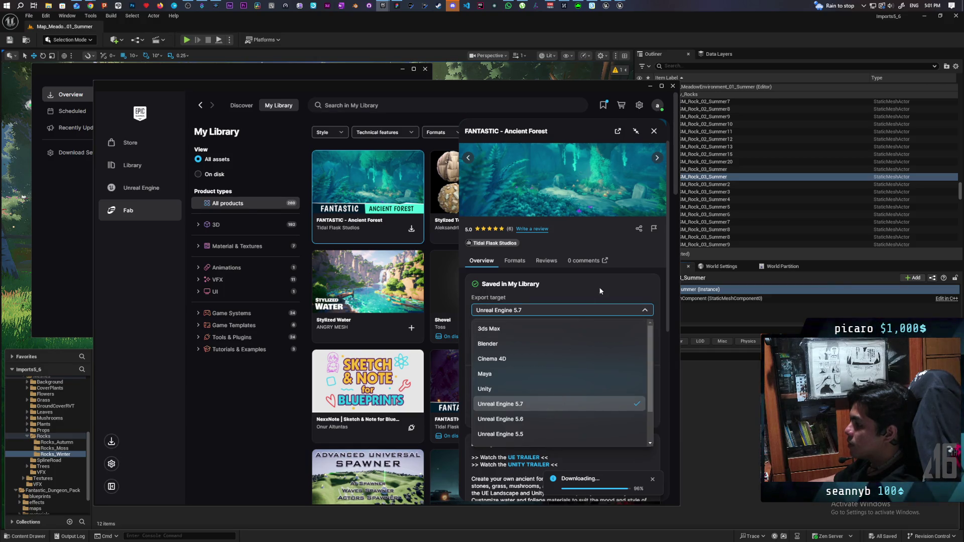
{"action": "left_click", "coordinate": [626, 282]}
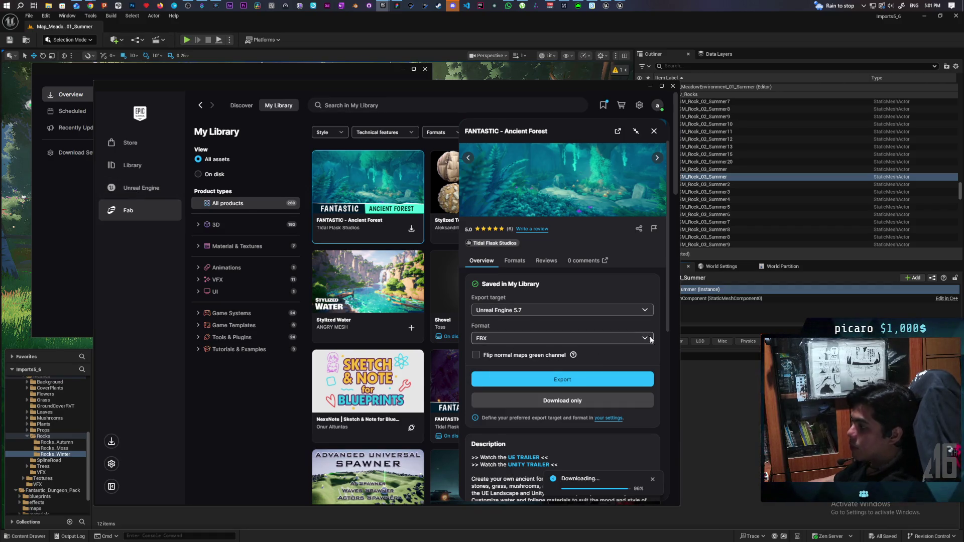
{"action": "left_click", "coordinate": [644, 338]}
{"action": "key", "text": "Escape"}
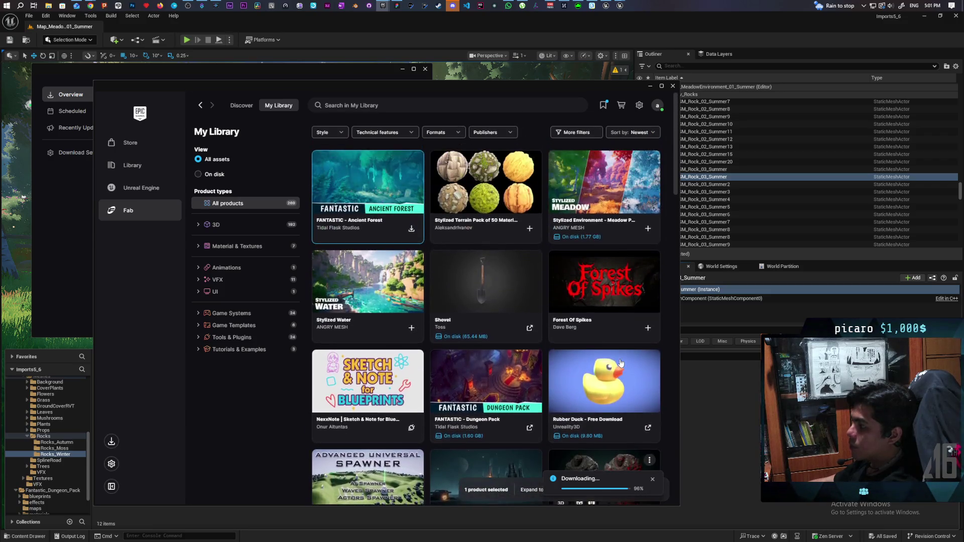
Add FANTASTIC – Ancient Forest in Unreal Engine format to the Imports5_6 project
{"action": "key", "text": "Return"}
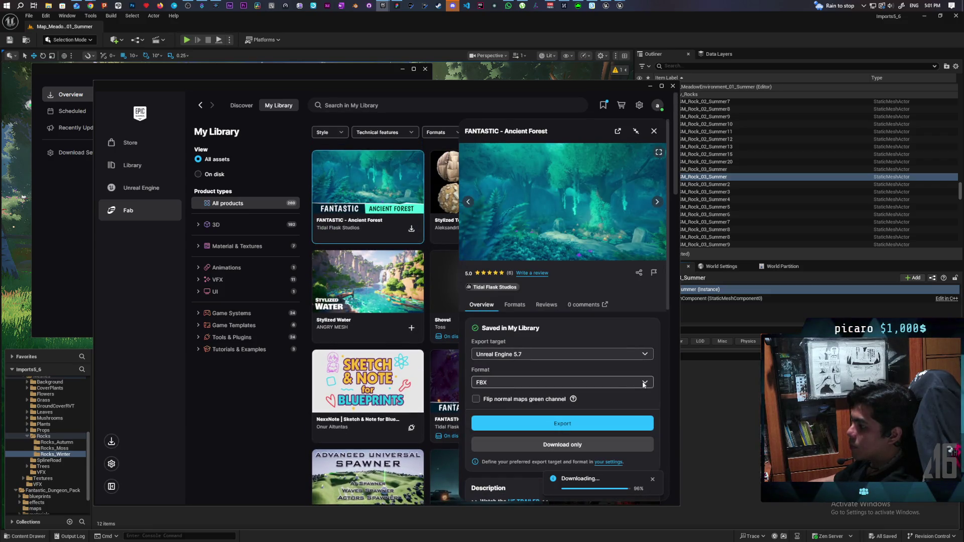
{"action": "left_click", "coordinate": [644, 383]}
{"action": "left_click", "coordinate": [603, 400]}
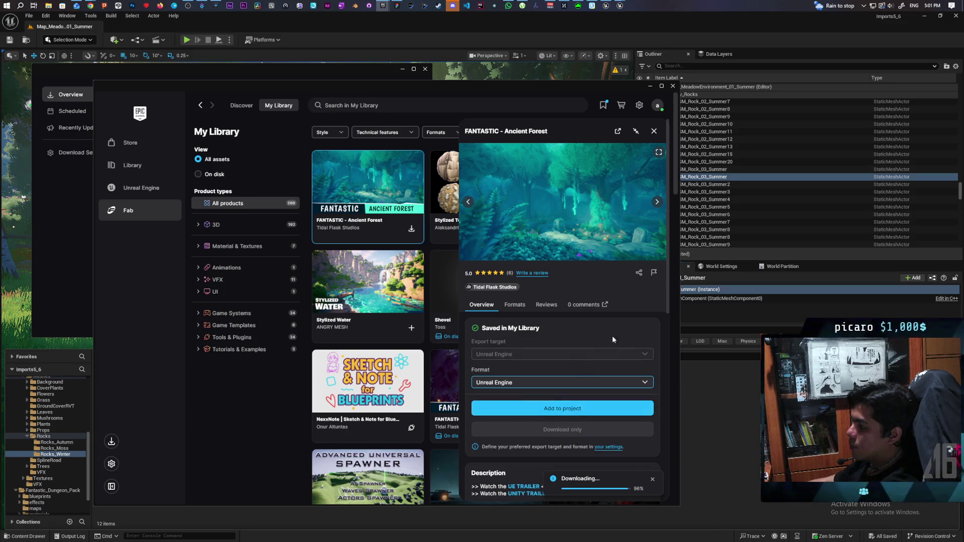
{"action": "left_click", "coordinate": [580, 413]}
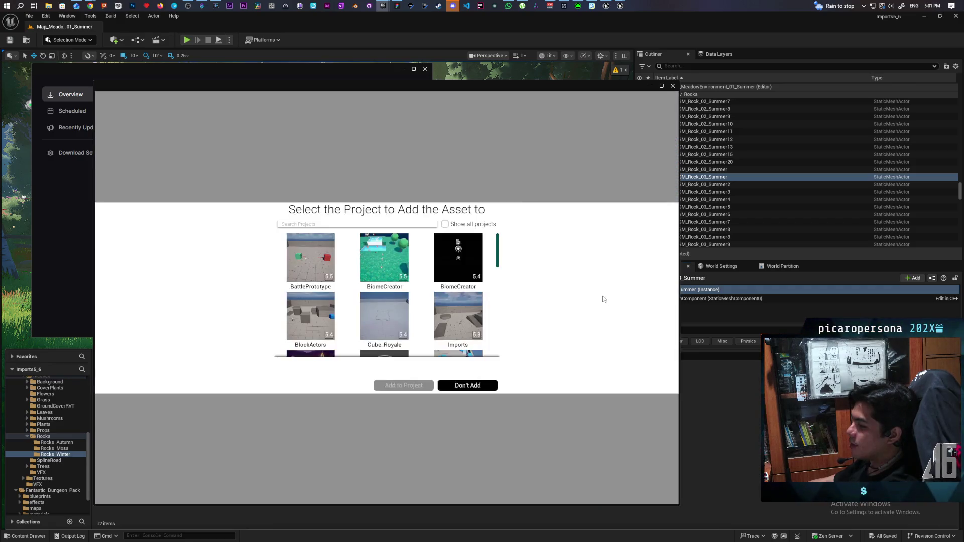
{"action": "scroll", "coordinate": [422, 313], "scroll_direction": "down", "scroll_amount": 3}
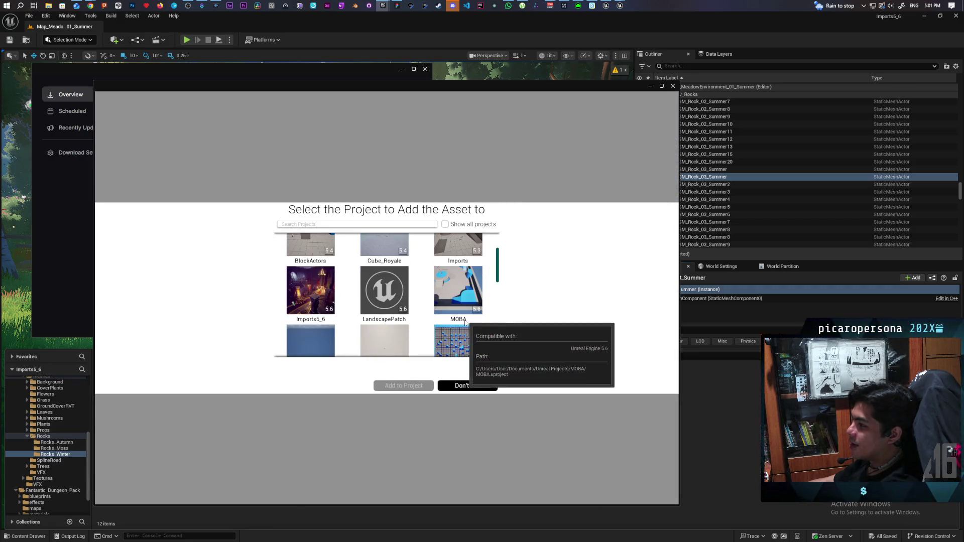
{"action": "left_click", "coordinate": [323, 320]}
{"action": "left_click", "coordinate": [402, 384]}
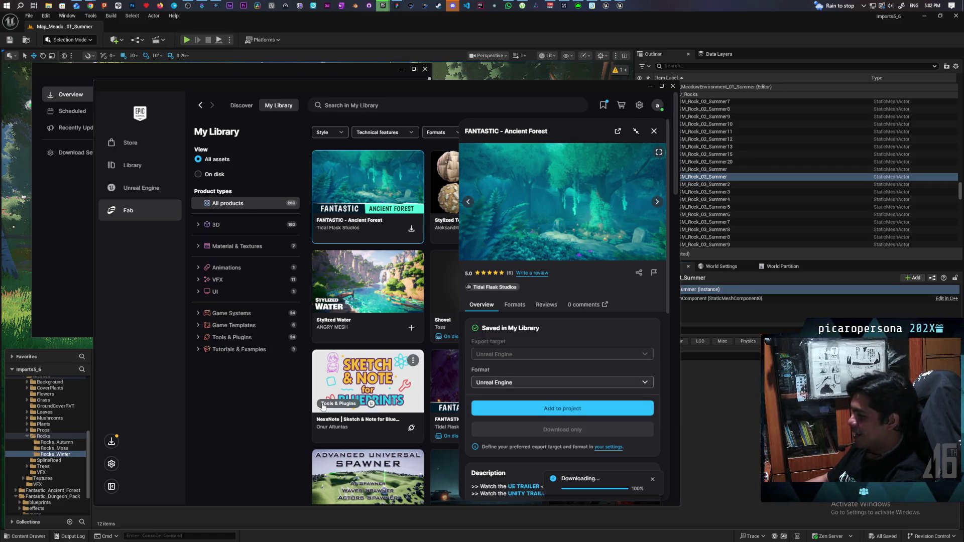
{"action": "key", "text": "alt+Tab"}
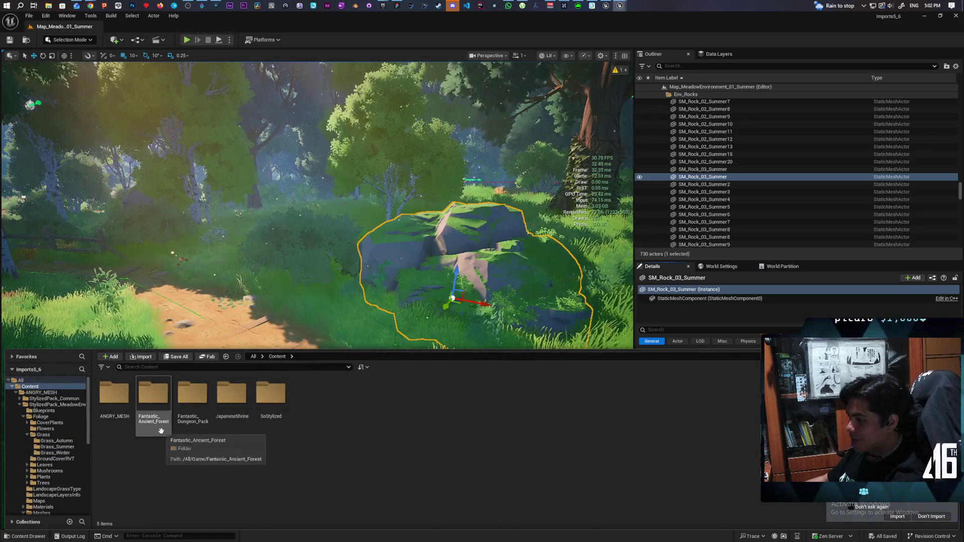
Open map_ancient_forest_level from the Fantastic_Ancient_Forest maps folder
{"action": "double_click", "coordinate": [159, 418]}
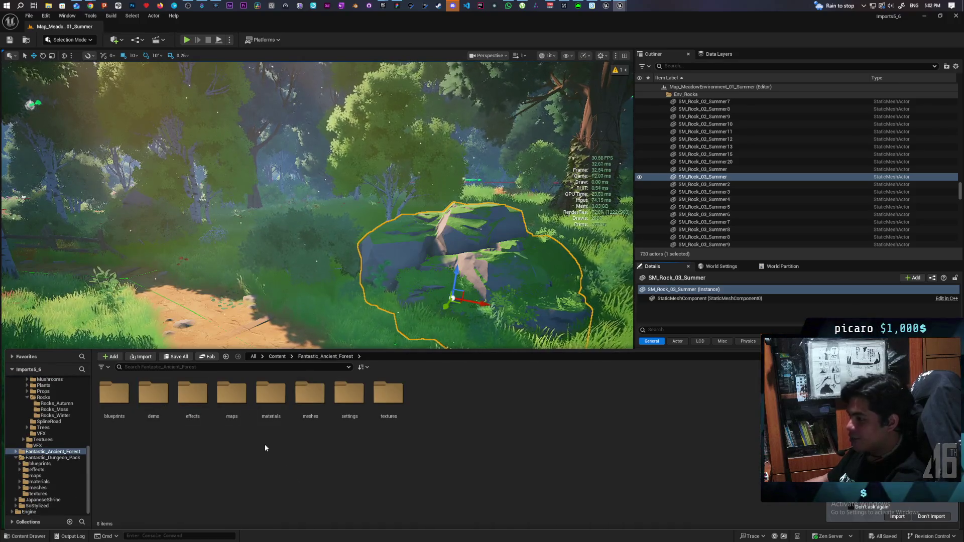
{"action": "double_click", "coordinate": [232, 400]}
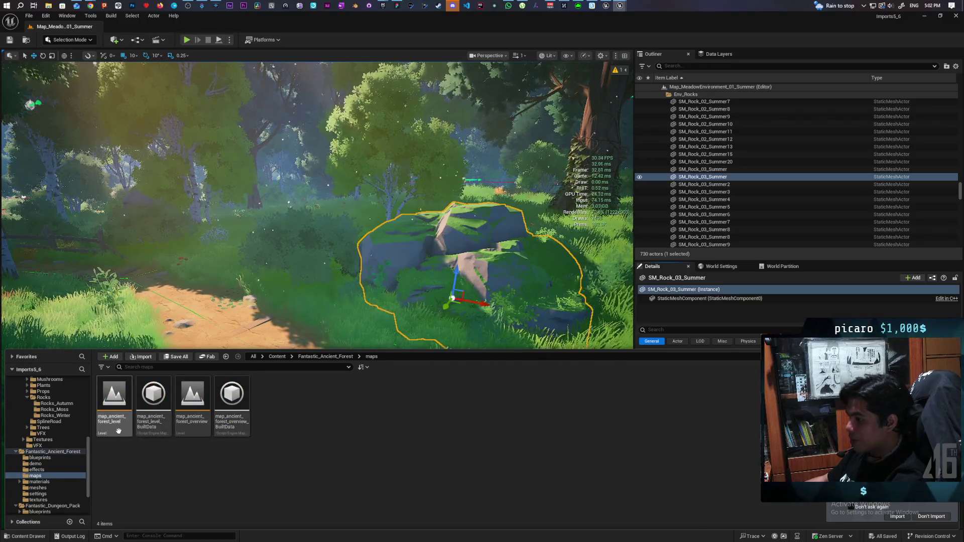
{"action": "double_click", "coordinate": [114, 402]}
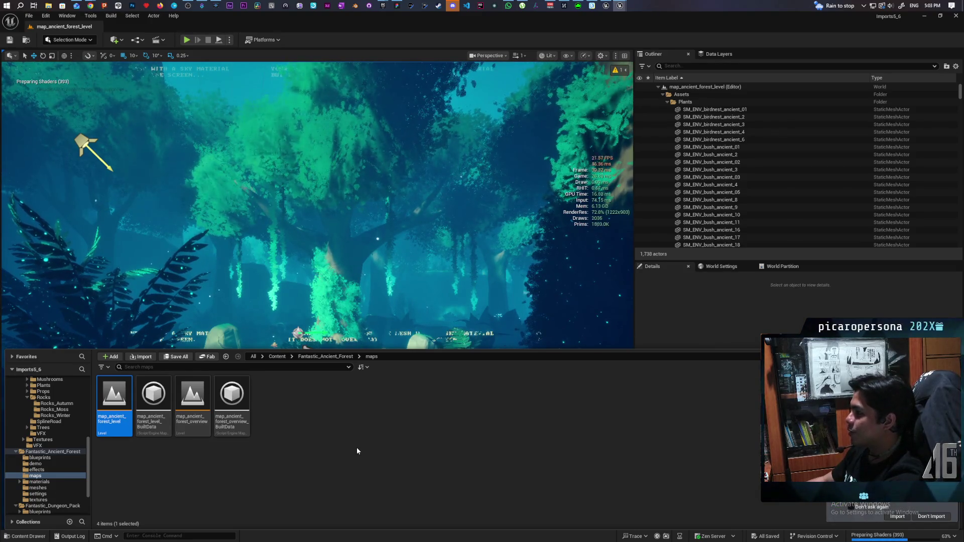
{"action": "key", "text": "ctrl+space"}
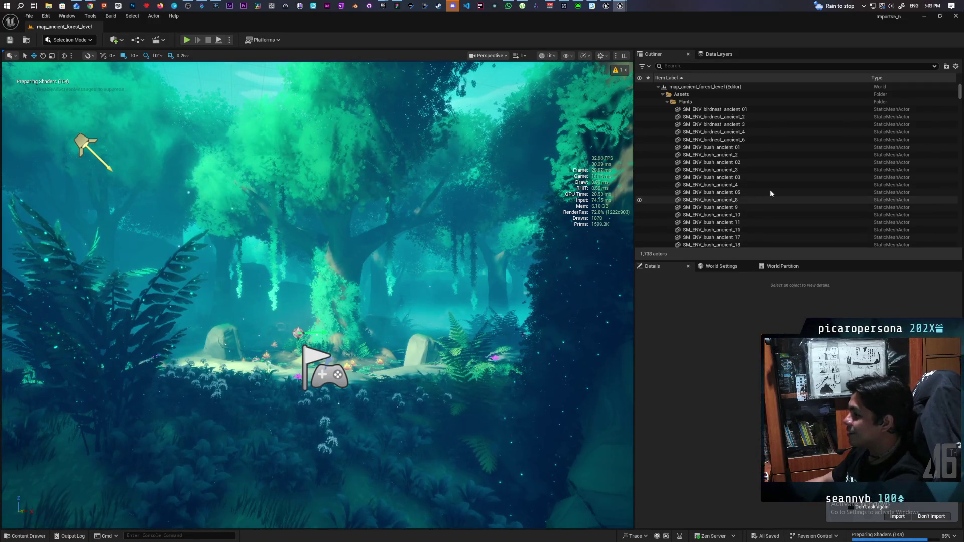
{"action": "scroll", "coordinate": [770, 190], "scroll_direction": "down", "scroll_amount": 1}
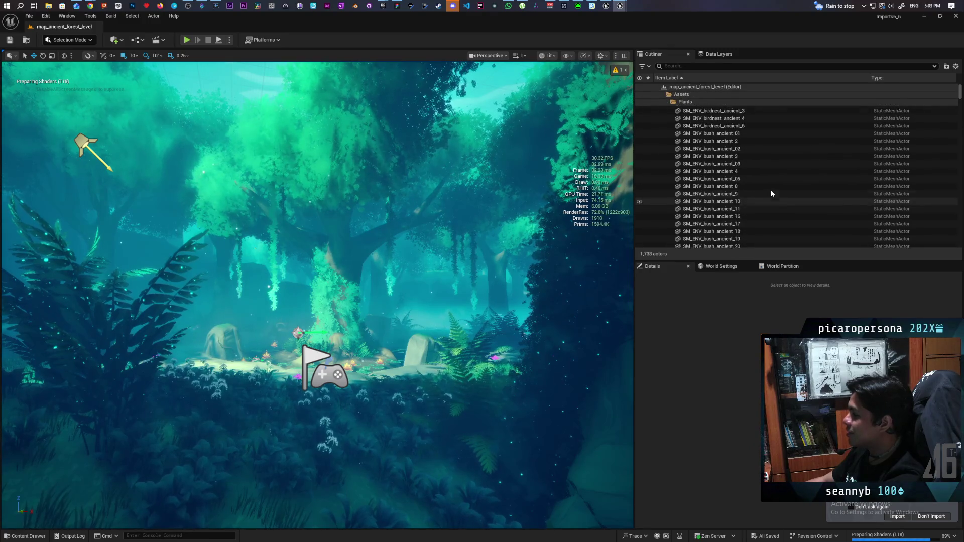
{"action": "scroll", "coordinate": [772, 193], "scroll_direction": "up", "scroll_amount": 1}
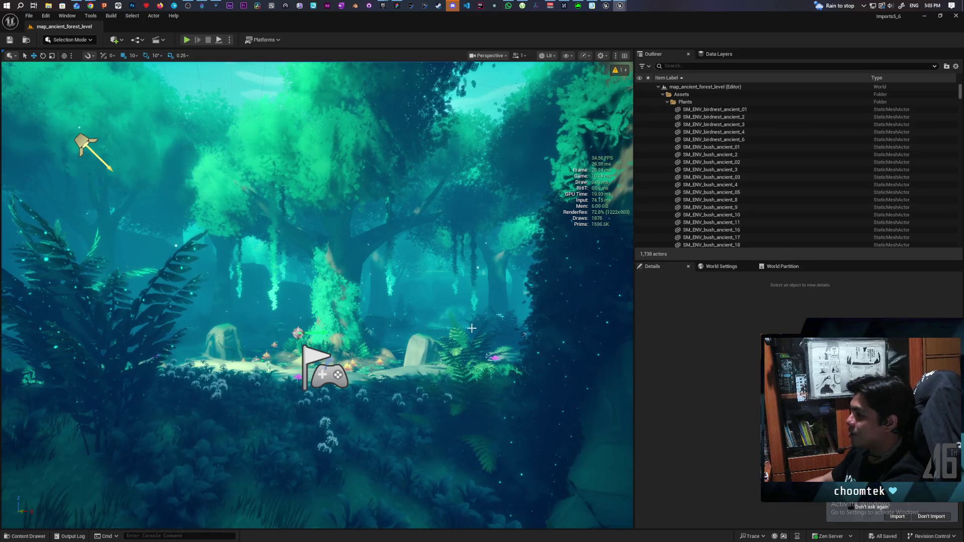
{"action": "key", "text": "w"}
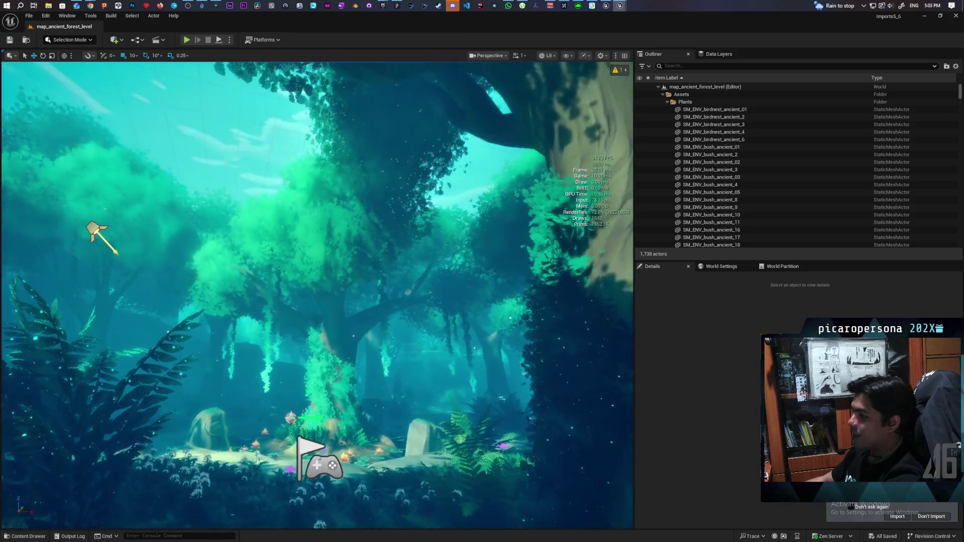
{"action": "key", "text": "w"}
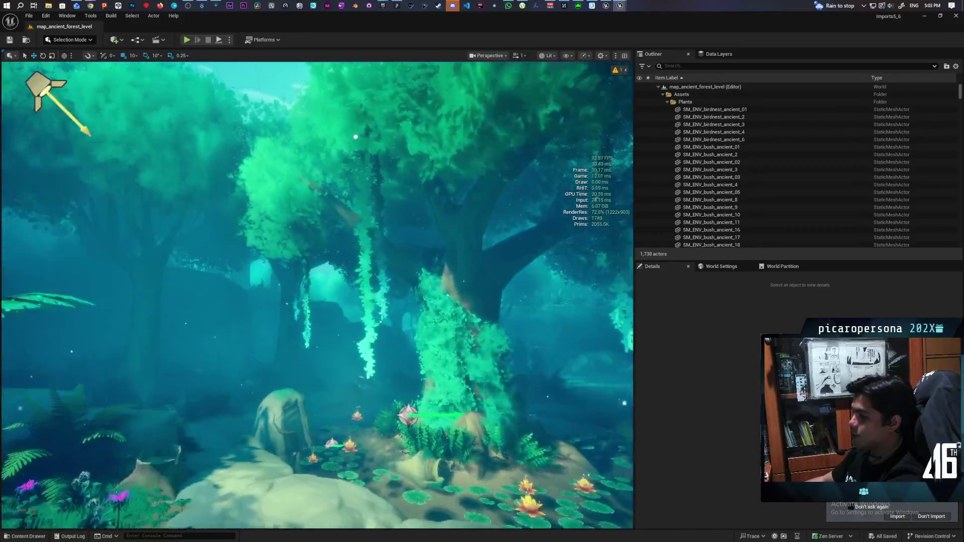
{"action": "mouse_move", "coordinate": [39, 86]}
{"action": "left_mouse_down"}
{"action": "mouse_move", "coordinate": [93, 79]}
{"action": "mouse_move", "coordinate": [134, 92]}
{"action": "mouse_move", "coordinate": [177, 151]}
{"action": "mouse_move", "coordinate": [286, 161]}
{"action": "mouse_move", "coordinate": [426, 150]}
{"action": "mouse_move", "coordinate": [409, 178]}
{"action": "mouse_move", "coordinate": [308, 169]}
{"action": "mouse_move", "coordinate": [370, 151]}
{"action": "mouse_move", "coordinate": [75, 155]}
{"action": "mouse_move", "coordinate": [6, 189]}
{"action": "left_mouse_up"}
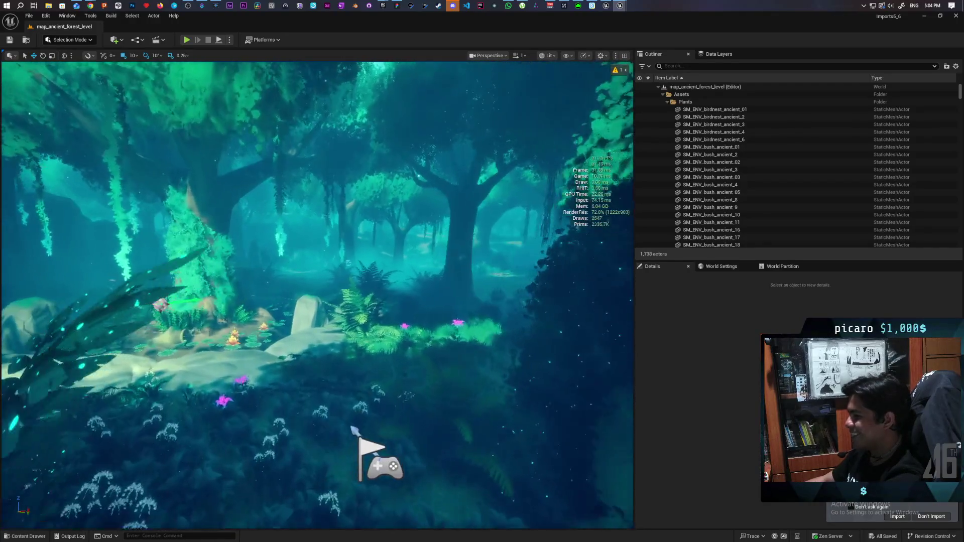
{"action": "left_click_drag", "start_coordinate": [354, 431], "coordinate": [361, 420]}
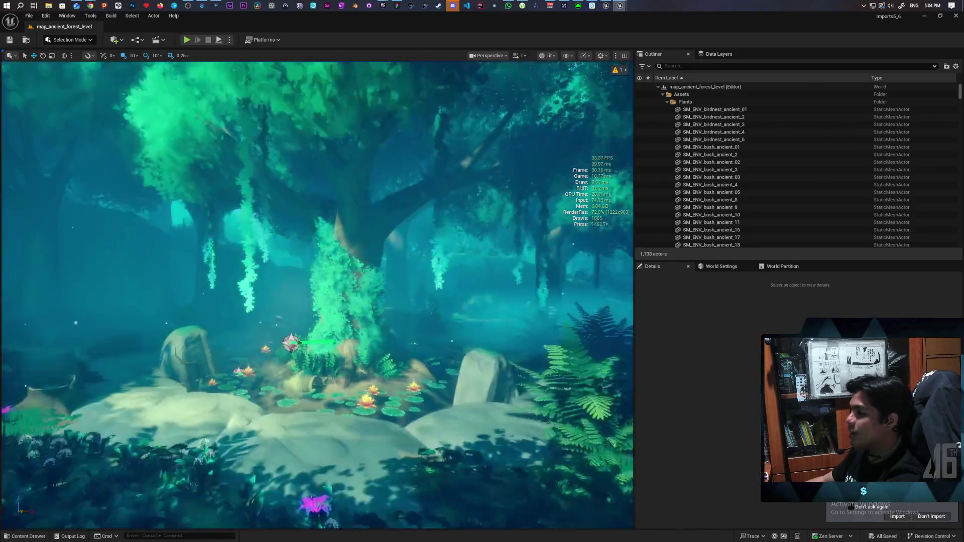
{"action": "mouse_move", "coordinate": [71, 211]}
{"action": "left_mouse_down"}
{"action": "mouse_move", "coordinate": [71, 171]}
{"action": "mouse_move", "coordinate": [176, 209]}
{"action": "mouse_move", "coordinate": [208, 249]}
{"action": "mouse_move", "coordinate": [278, 213]}
{"action": "mouse_move", "coordinate": [278, 322]}
{"action": "mouse_move", "coordinate": [286, 296]}
{"action": "mouse_move", "coordinate": [286, 317]}
{"action": "left_mouse_up"}
{"action": "mouse_move", "coordinate": [303, 430]}
{"action": "left_mouse_down"}
{"action": "mouse_move", "coordinate": [580, 475]}
{"action": "mouse_move", "coordinate": [499, 474]}
{"action": "left_mouse_up"}
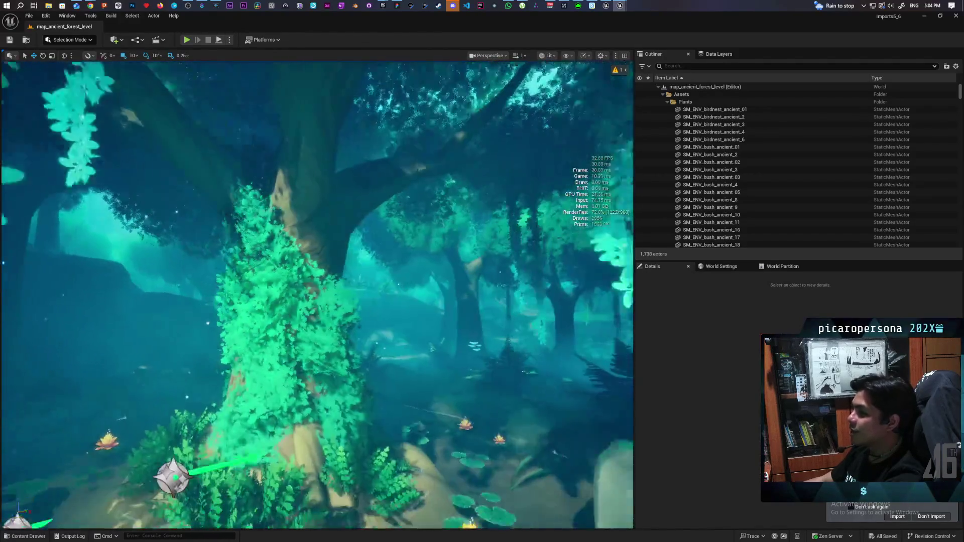
{"action": "left_click_drag", "start_coordinate": [499, 474], "coordinate": [499, 474]}
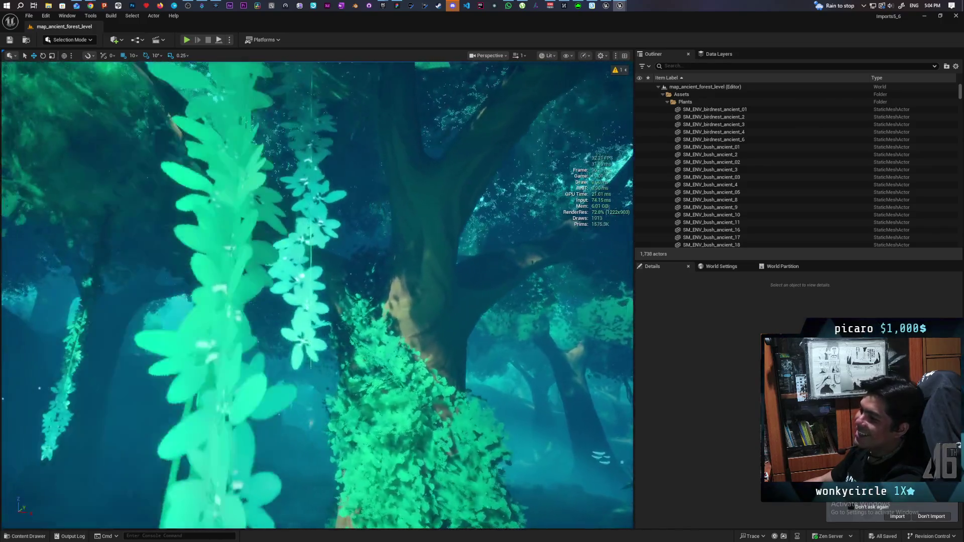
{"action": "left_click_drag", "start_coordinate": [499, 474], "coordinate": [499, 474]}
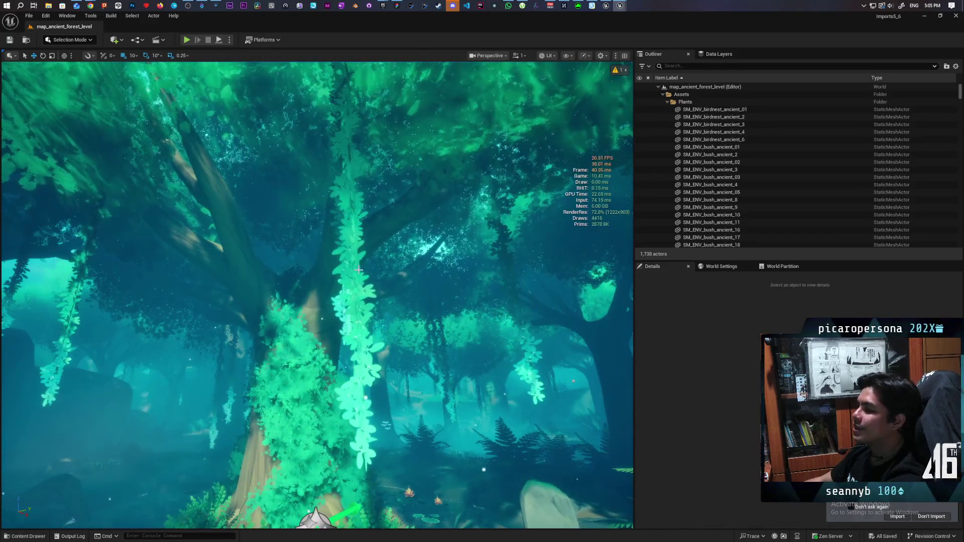
Frame the PS_FX_fog_white_ancient fog actor and switch the viewport to Shader Complexity
{"action": "left_click", "coordinate": [427, 315]}
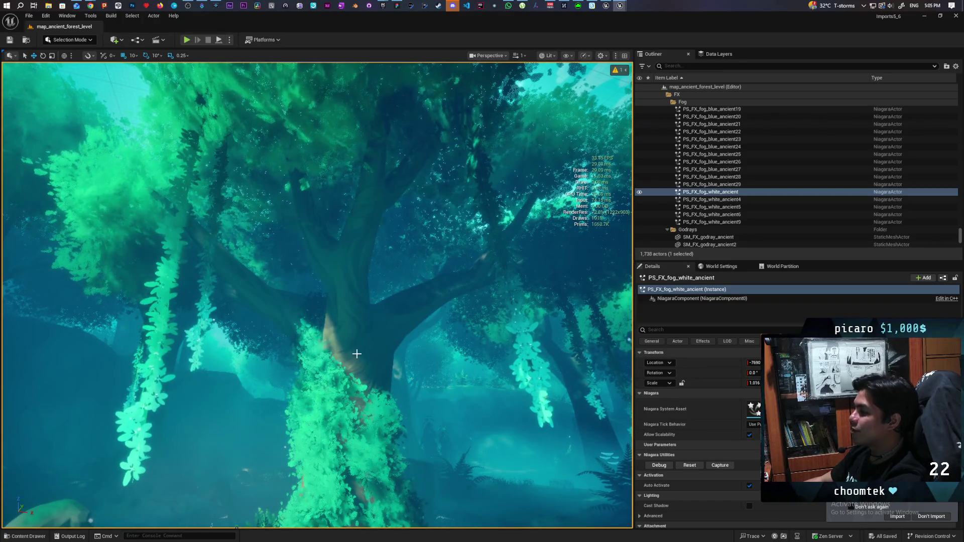
{"action": "key", "text": "f"}
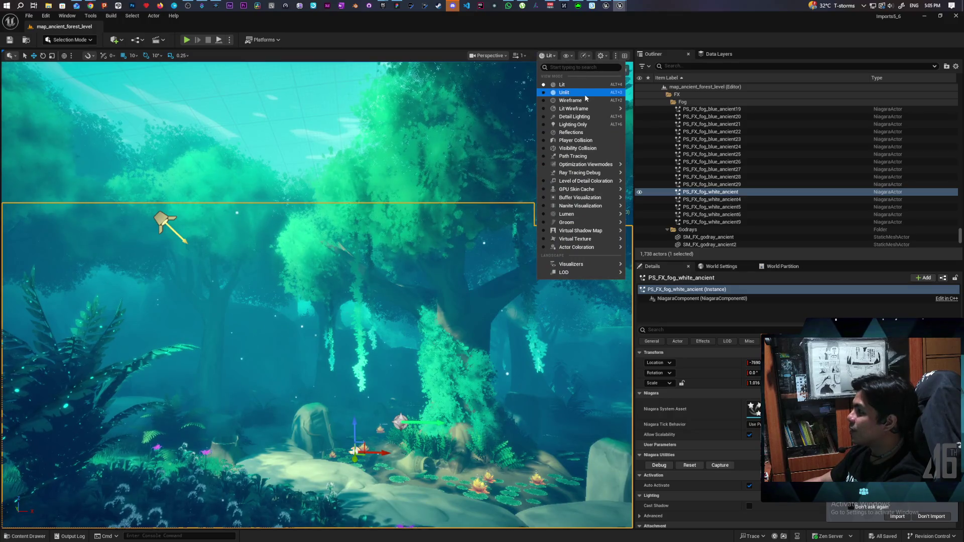
{"action": "mouse_move", "coordinate": [603, 169]}
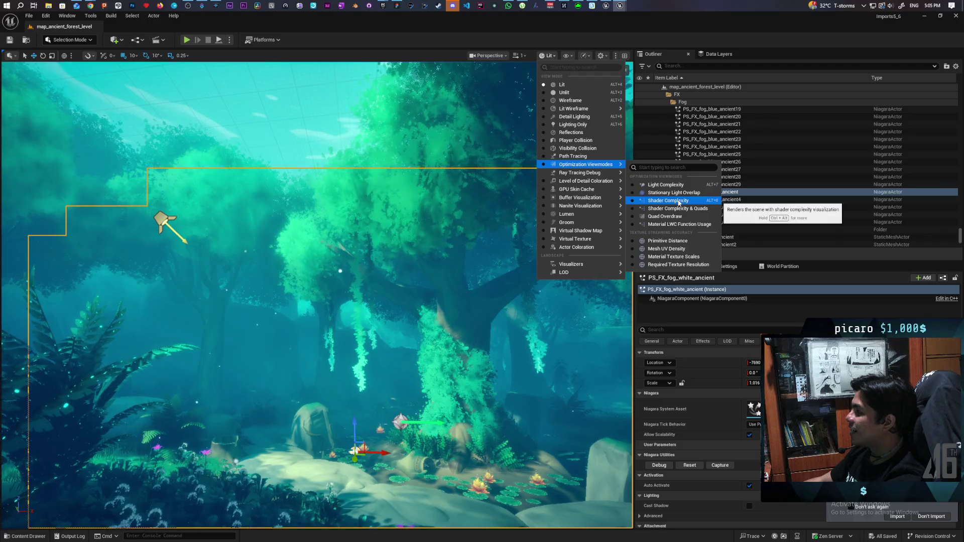
{"action": "key", "text": "Escape"}
{"action": "key", "text": "alt+8"}
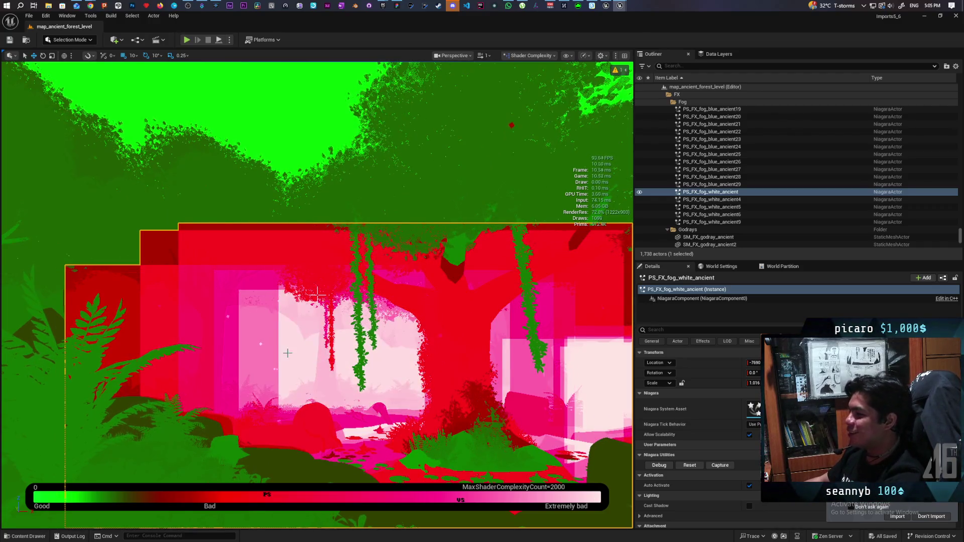
{"action": "scroll", "coordinate": [317, 293], "scroll_direction": "up", "scroll_amount": 8}
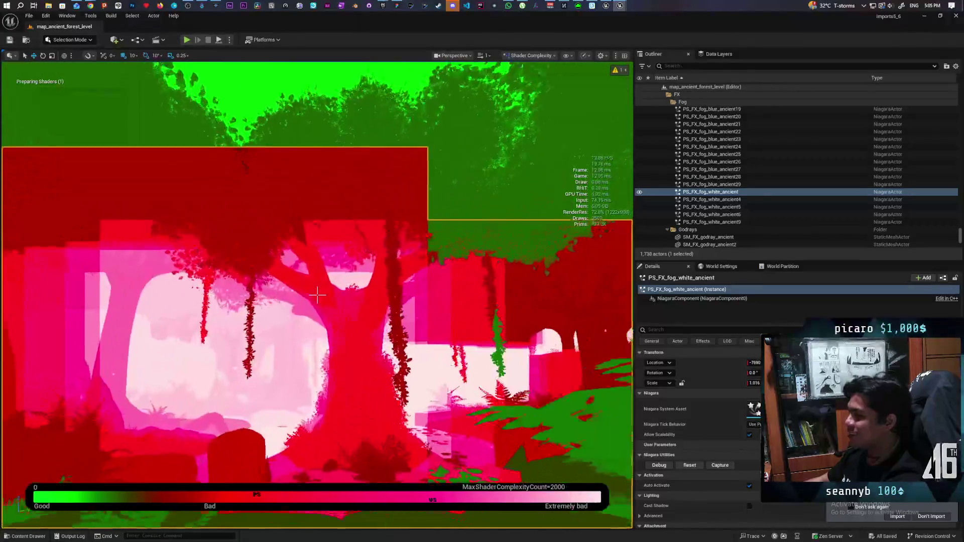
{"action": "scroll", "coordinate": [317, 296], "scroll_direction": "down", "scroll_amount": 10}
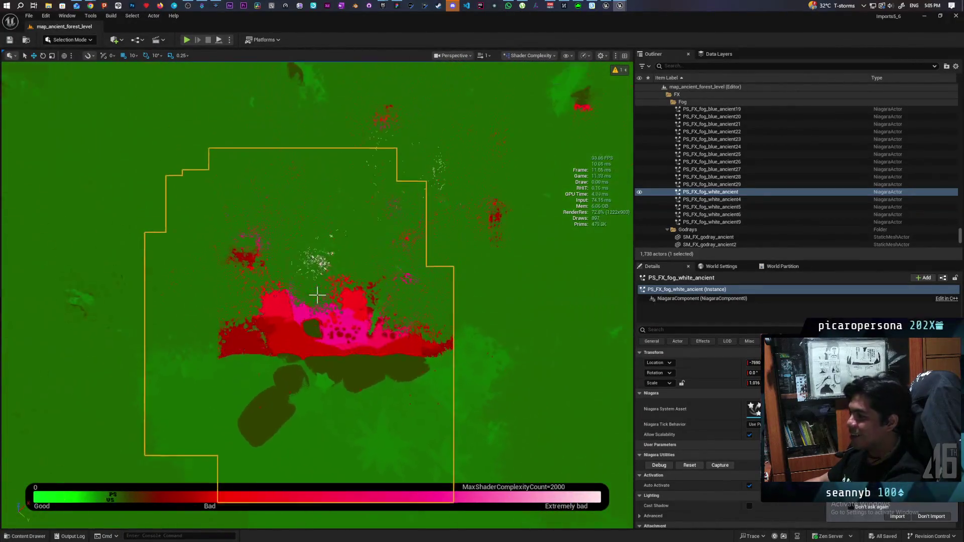
{"action": "scroll", "coordinate": [317, 295], "scroll_direction": "down", "scroll_amount": 8}
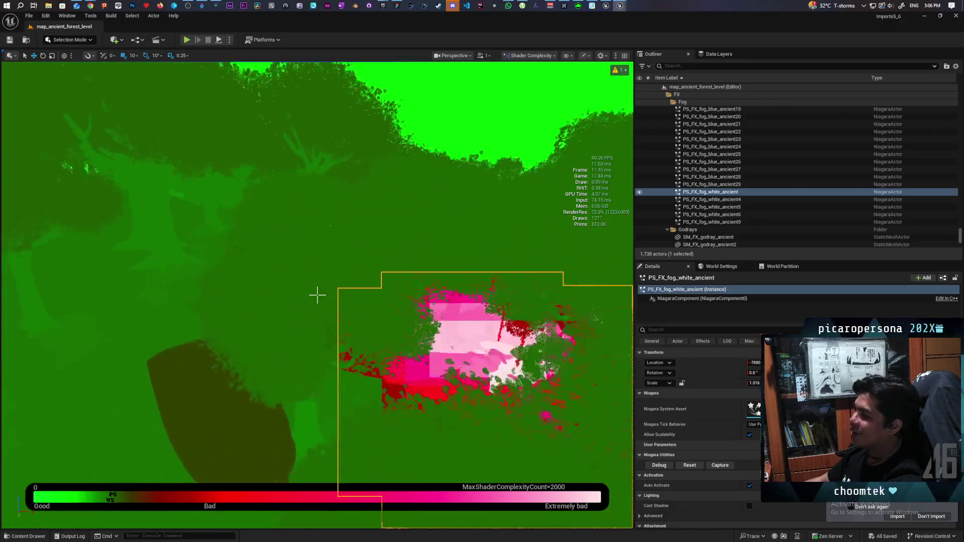
{"action": "scroll", "coordinate": [318, 295], "scroll_direction": "up", "scroll_amount": 5}
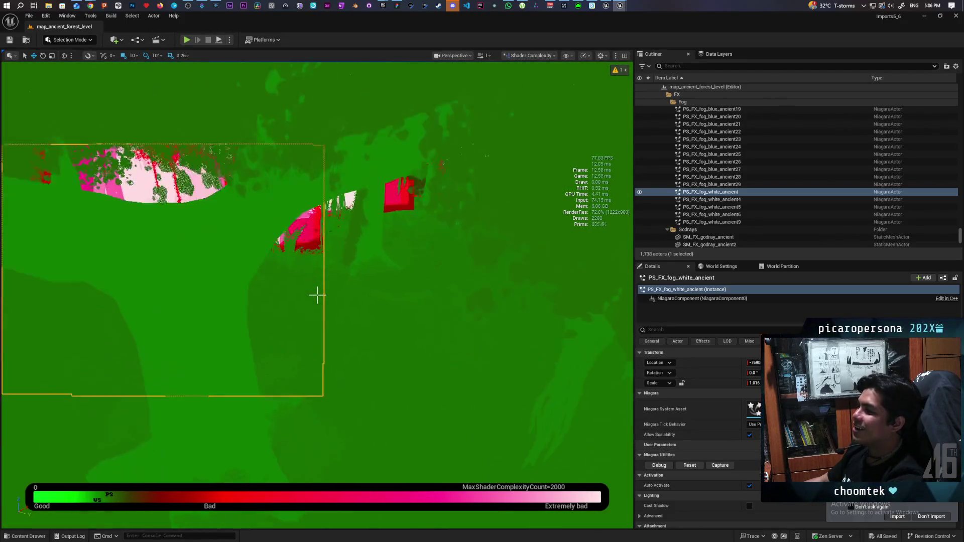
{"action": "scroll", "coordinate": [317, 295], "scroll_direction": "up", "scroll_amount": 10}
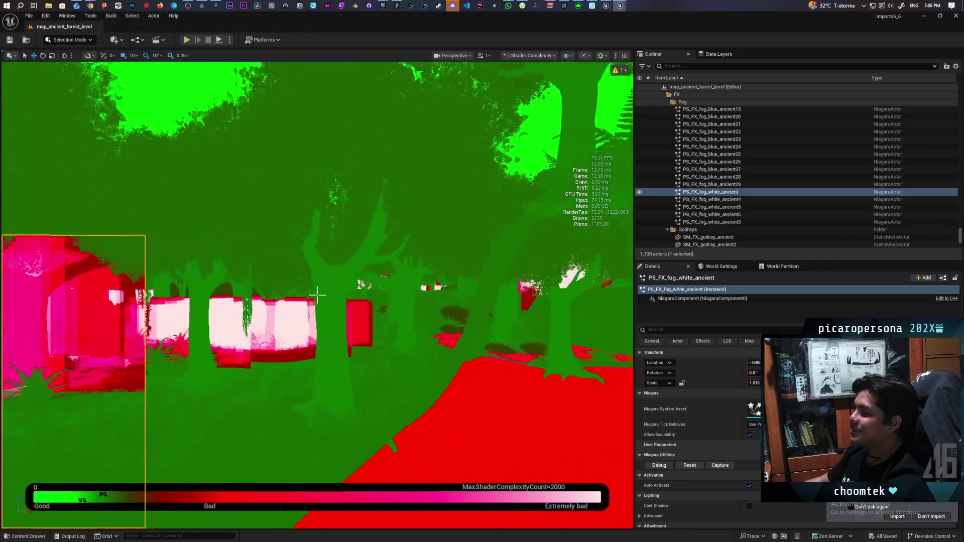
{"action": "scroll", "coordinate": [318, 295], "scroll_direction": "down", "scroll_amount": 8}
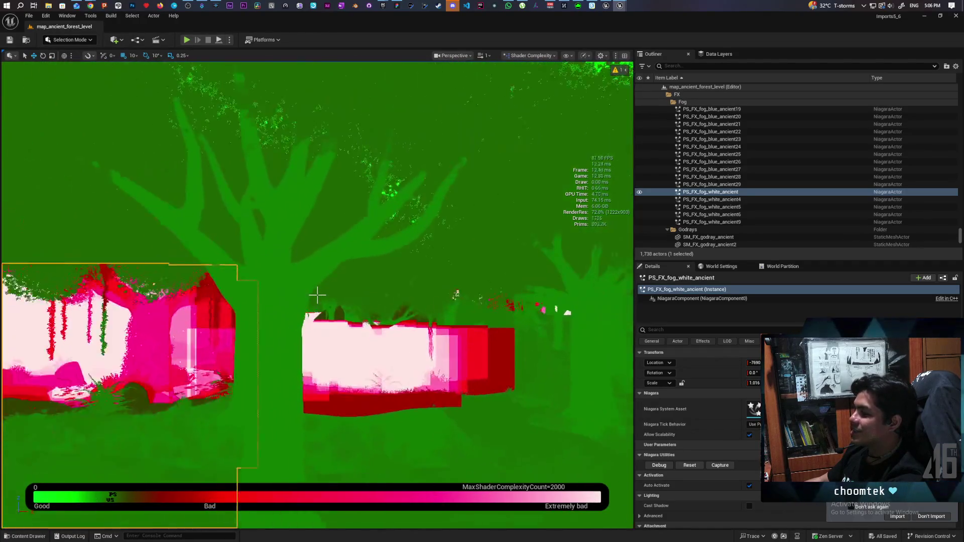
{"action": "scroll", "coordinate": [318, 295], "scroll_direction": "down", "scroll_amount": 8}
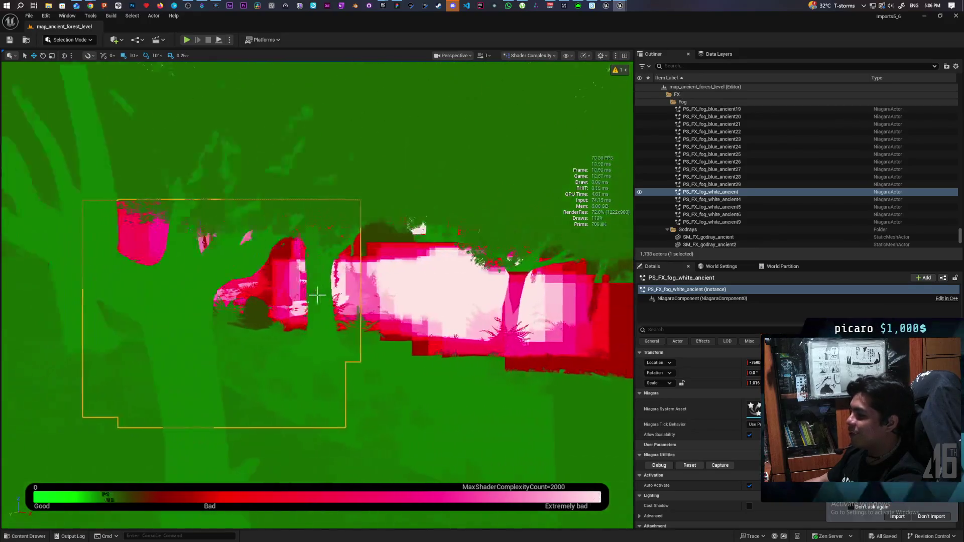
{"action": "scroll", "coordinate": [317, 295], "scroll_direction": "up", "scroll_amount": 10}
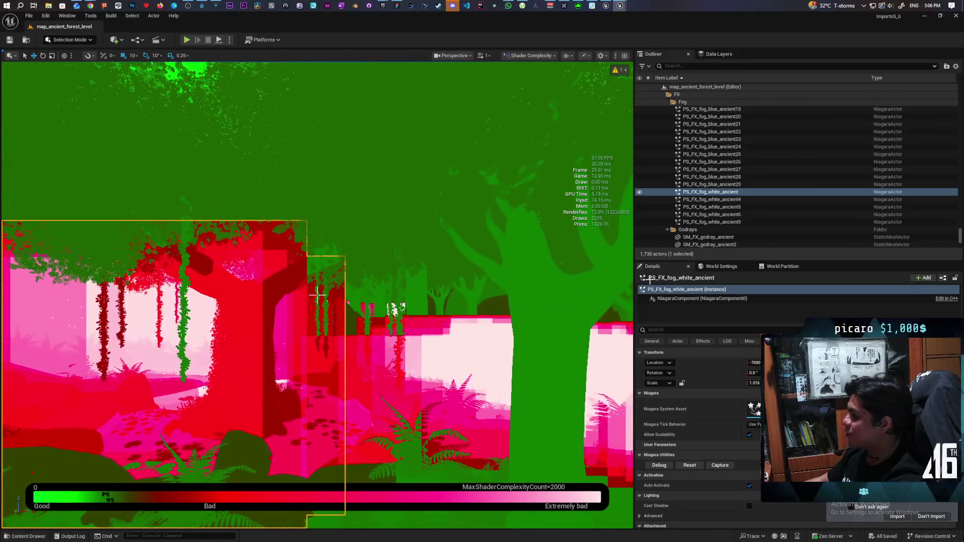
{"action": "scroll", "coordinate": [728, 217], "scroll_direction": "up", "scroll_amount": 8}
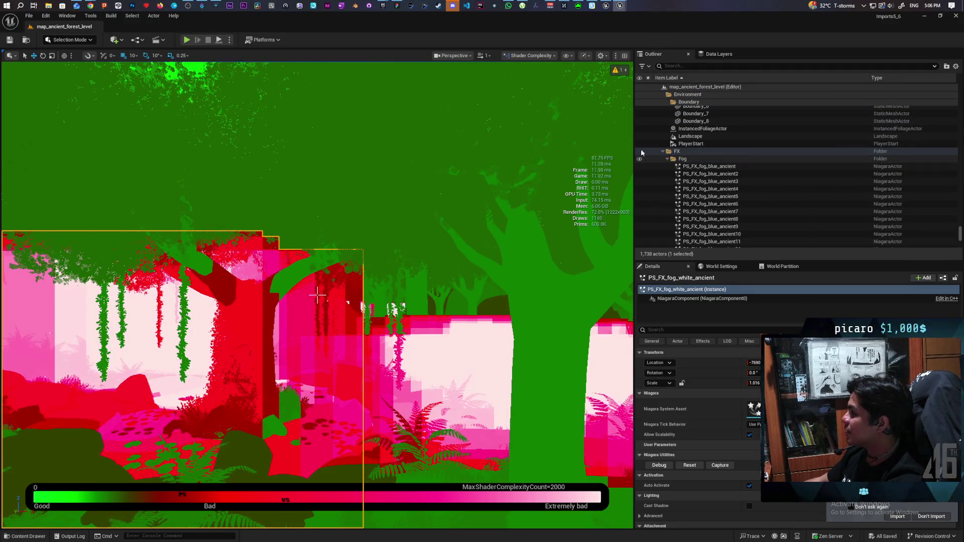
Return the viewport to Lit and toggle the Fog folder's visibility off and on to compare
{"action": "left_click", "coordinate": [530, 55]}
{"action": "left_click", "coordinate": [525, 82]}
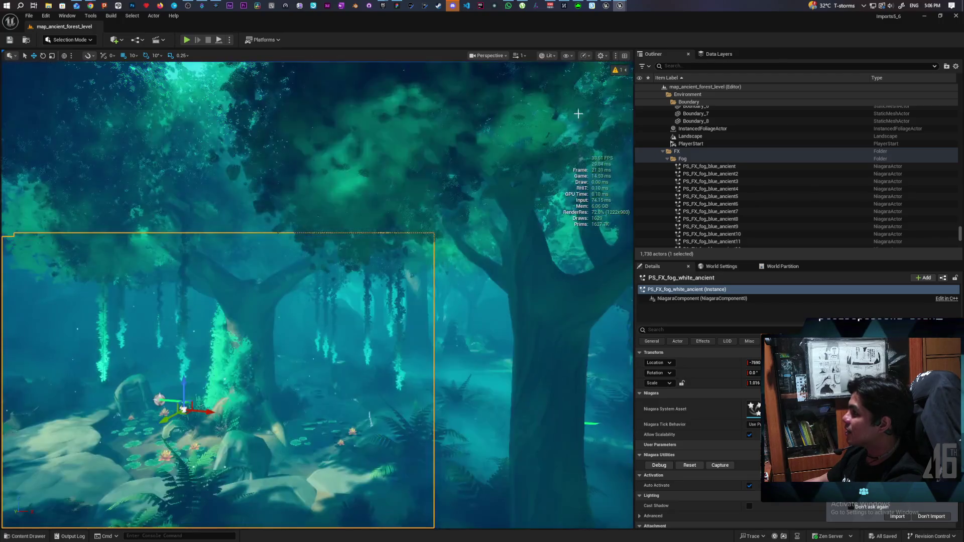
{"action": "left_click", "coordinate": [639, 159]}
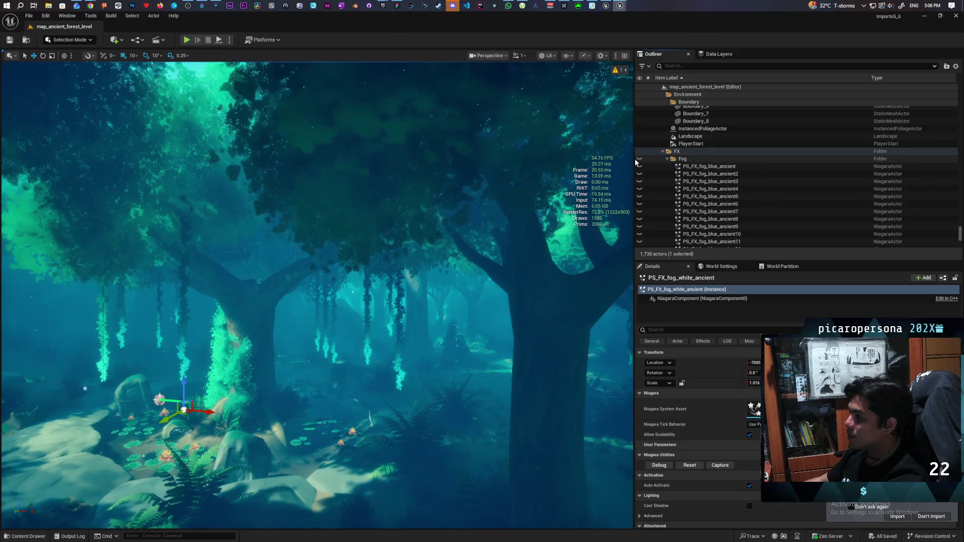
{"action": "left_click", "coordinate": [636, 160]}
{"action": "left_click", "coordinate": [639, 159]}
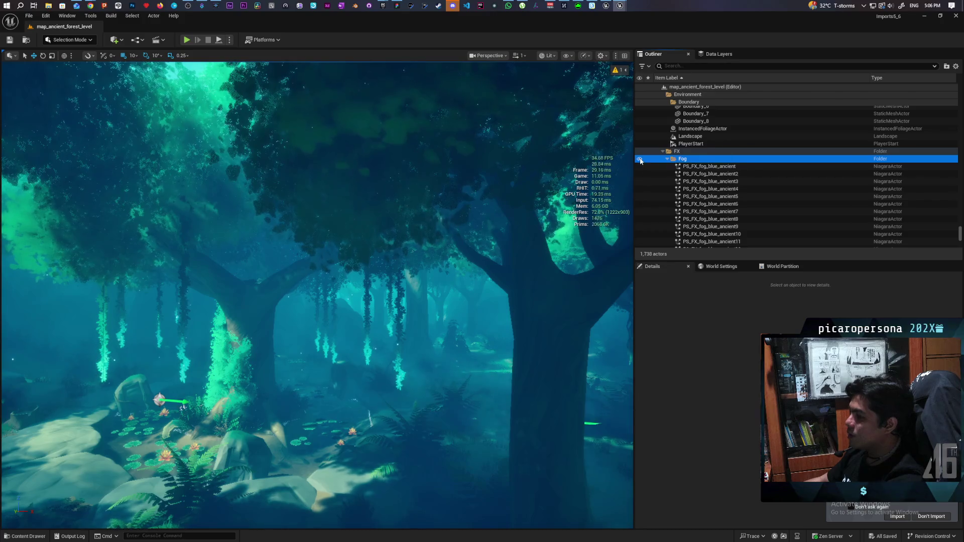
{"action": "left_click", "coordinate": [640, 159]}
{"action": "left_click", "coordinate": [640, 160]}
{"action": "left_click", "coordinate": [641, 160]}
{"action": "left_click", "coordinate": [640, 161]}
{"action": "left_click", "coordinate": [641, 162]}
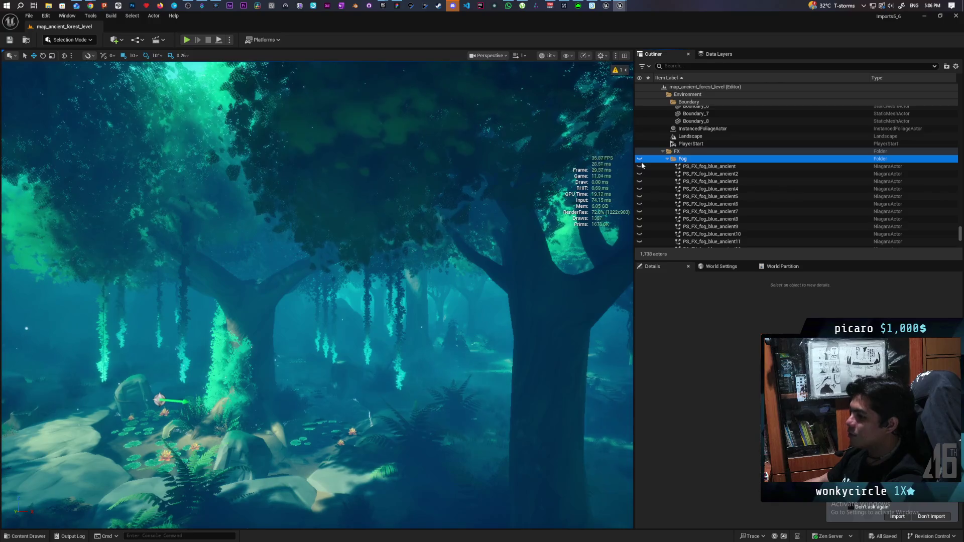
{"action": "left_click", "coordinate": [640, 160]}
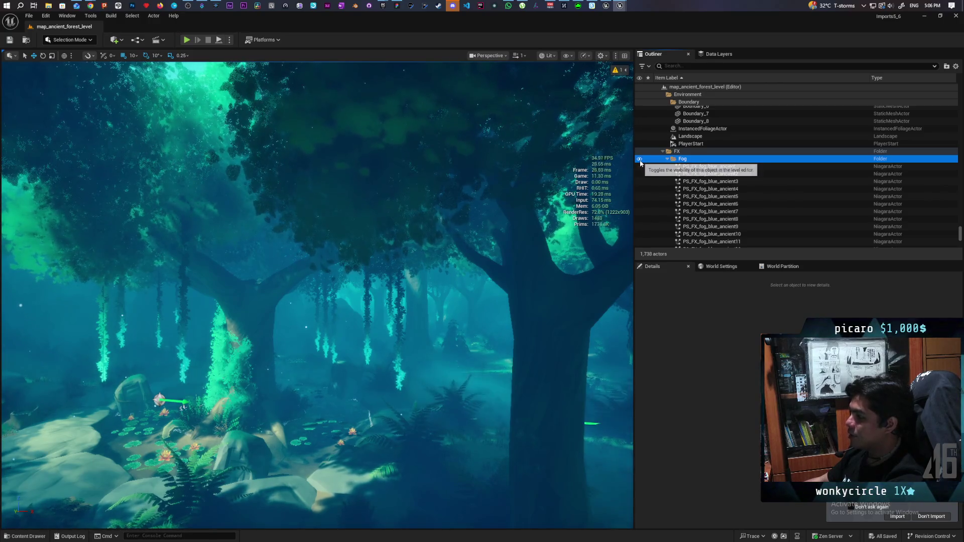
Fly through the forest and frame the PS_FX_fog_white_ancient fog actor by the lily pond
{"action": "left_click_drag", "start_coordinate": [608, 198], "coordinate": [598, 146]}
{"action": "mouse_move", "coordinate": [414, 269]}
{"action": "left_mouse_down"}
{"action": "mouse_move", "coordinate": [422, 271]}
{"action": "mouse_move", "coordinate": [415, 269]}
{"action": "left_mouse_up"}
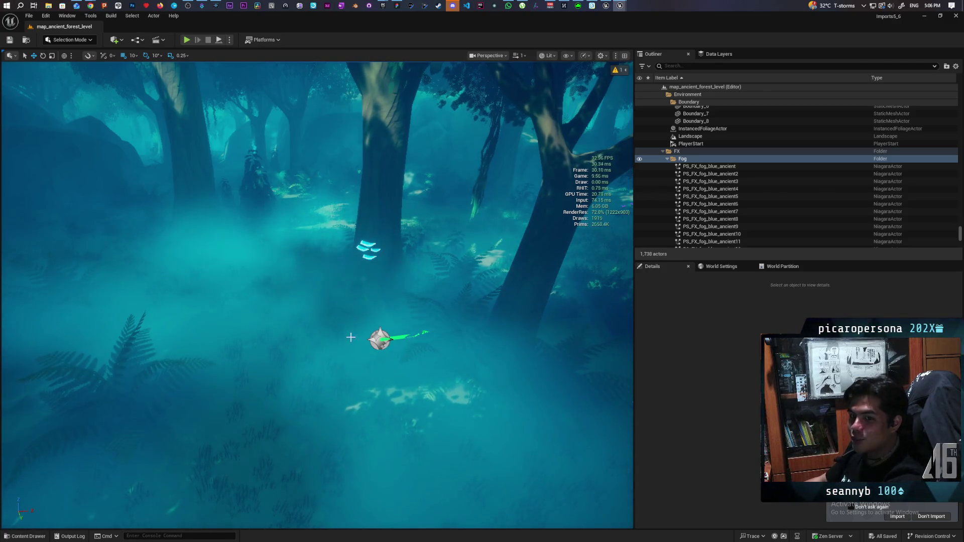
{"action": "left_click_drag", "start_coordinate": [428, 299], "coordinate": [428, 299]}
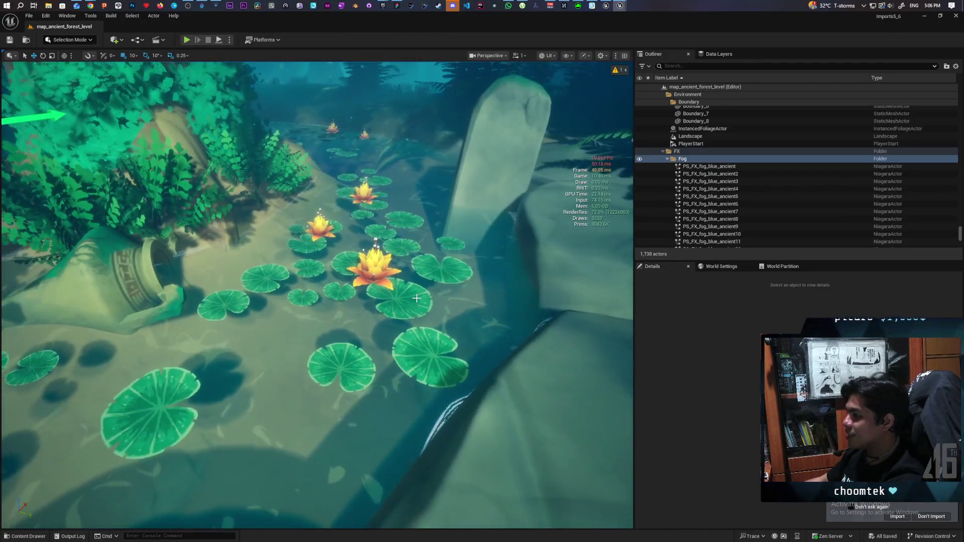
{"action": "left_click", "coordinate": [410, 304]}
{"action": "key", "text": "f"}
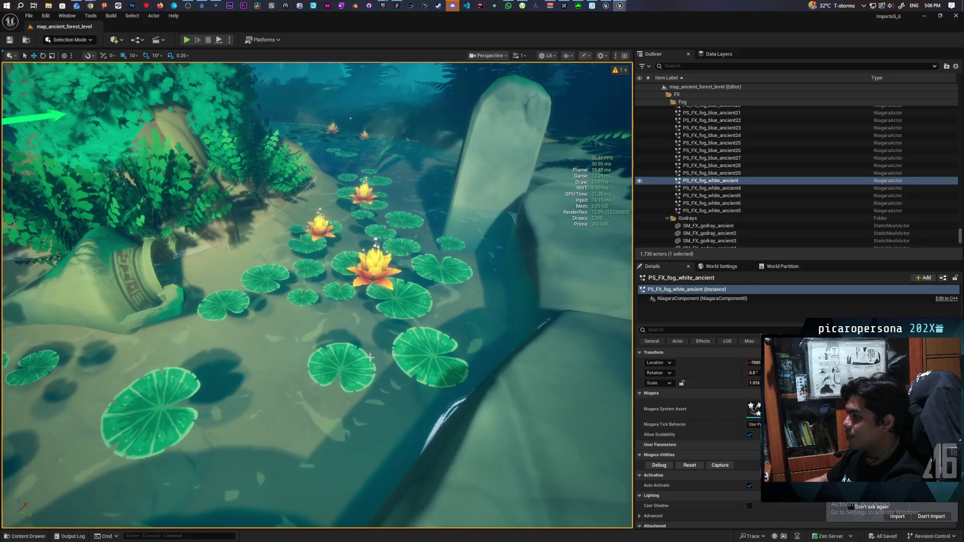
{"action": "key", "text": "f"}
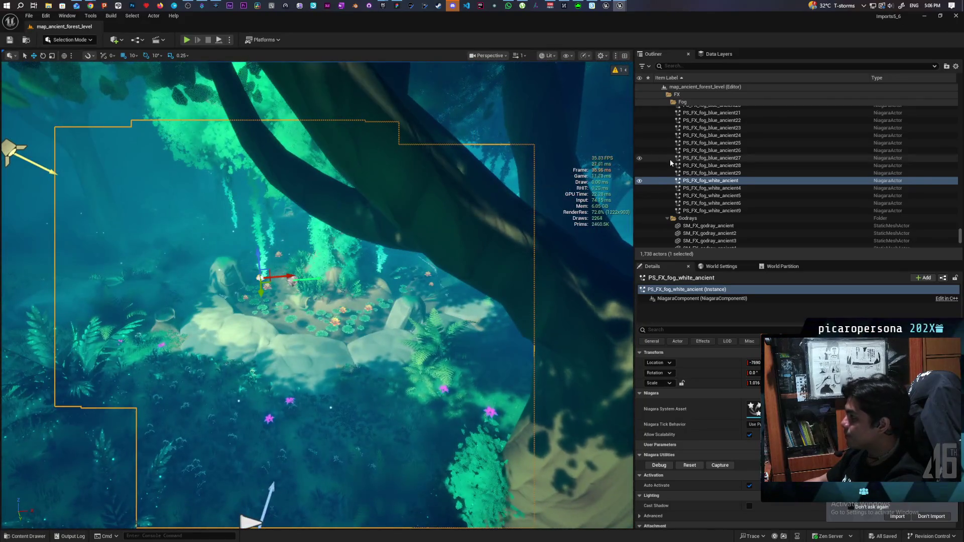
{"action": "scroll", "coordinate": [680, 141], "scroll_direction": "up", "scroll_amount": 3}
{"action": "scroll", "coordinate": [680, 145], "scroll_direction": "down", "scroll_amount": 2}
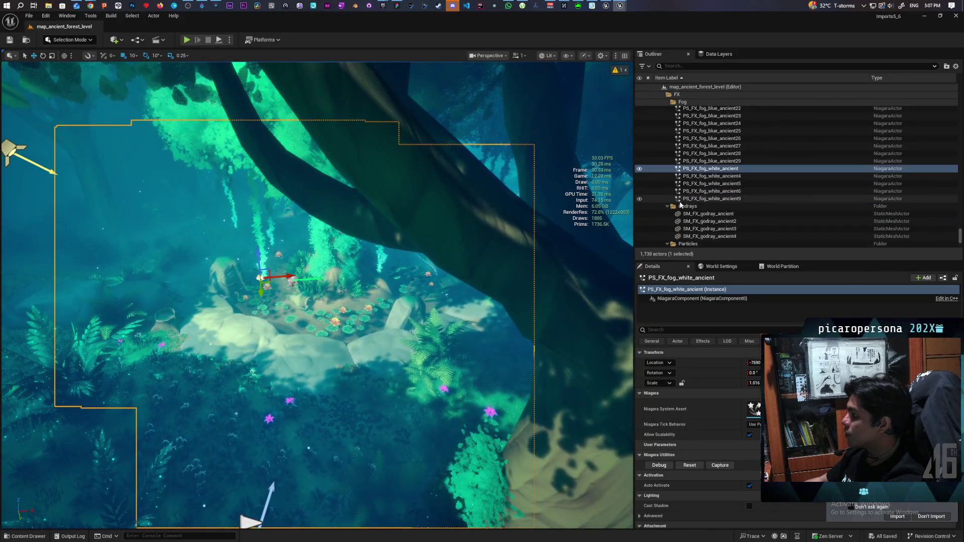
{"action": "left_click", "coordinate": [686, 206]}
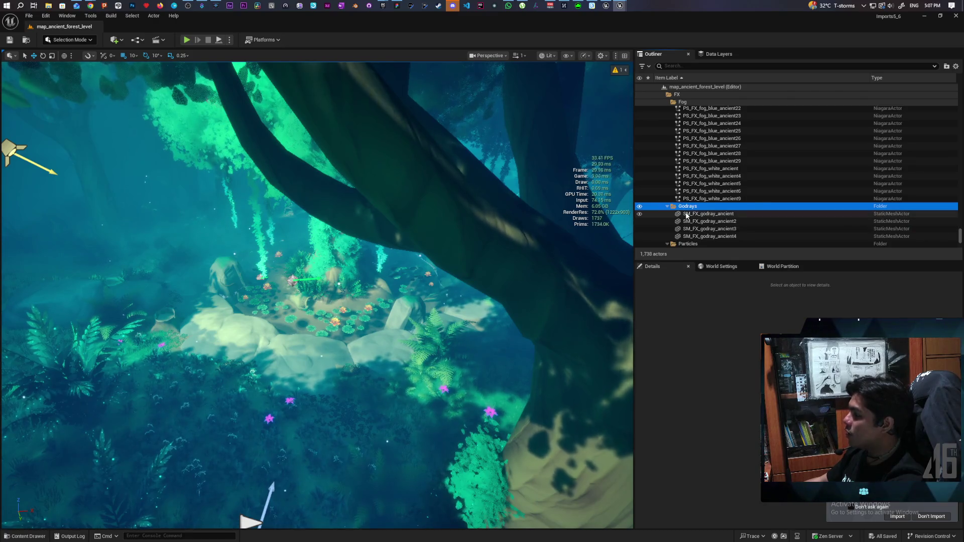
{"action": "left_click", "coordinate": [687, 214]}
{"action": "double_click", "coordinate": [687, 214]}
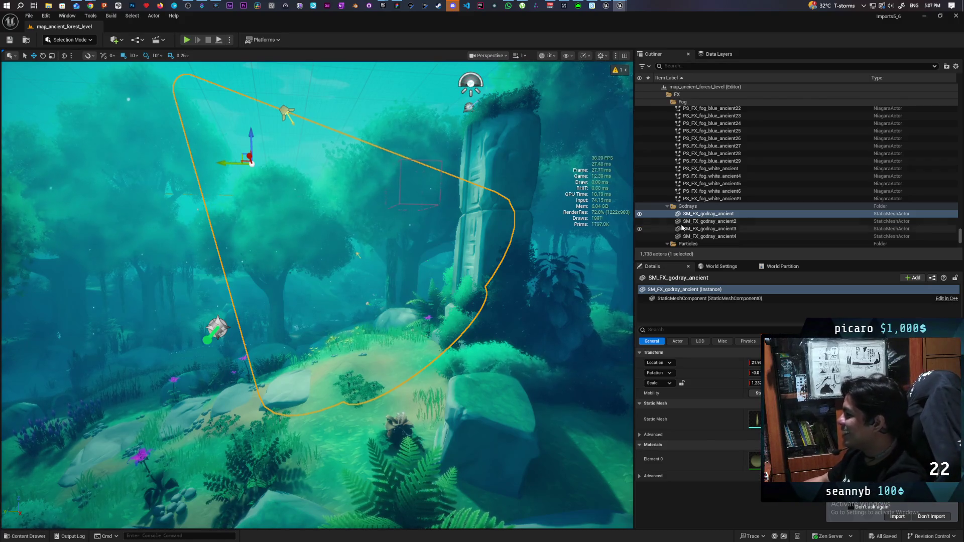
{"action": "double_click", "coordinate": [641, 214]}
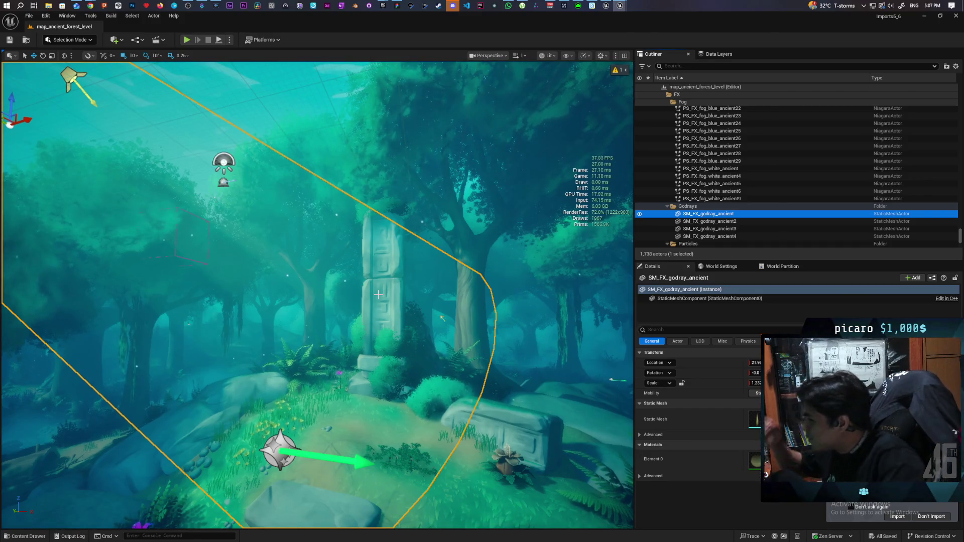
{"action": "left_click", "coordinate": [526, 424]}
{"action": "key", "text": "f"}
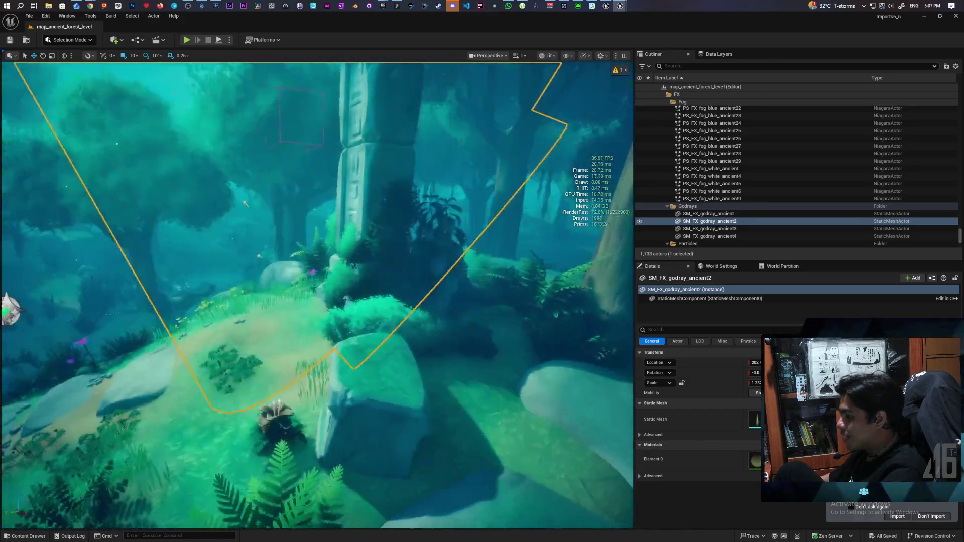
{"action": "left_click", "coordinate": [367, 426]}
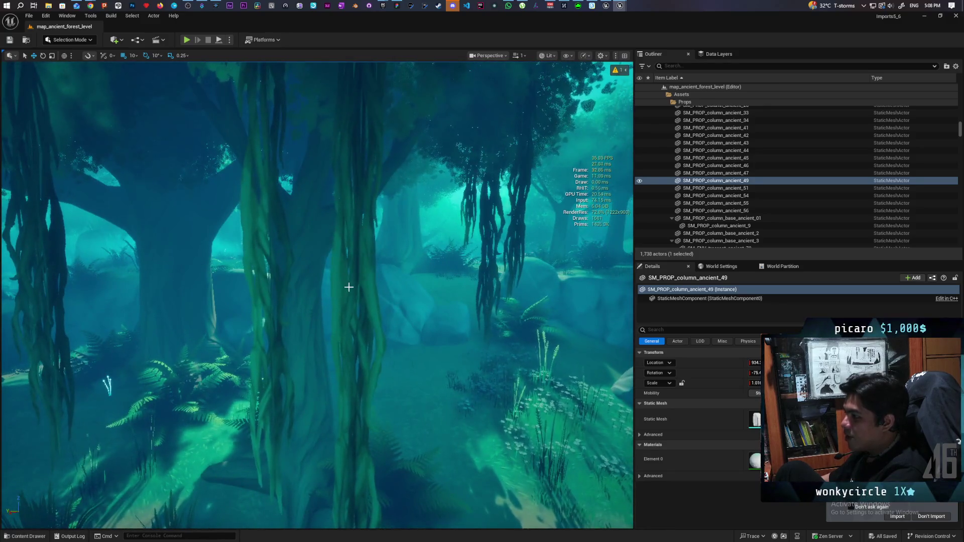
{"action": "left_click", "coordinate": [266, 281]}
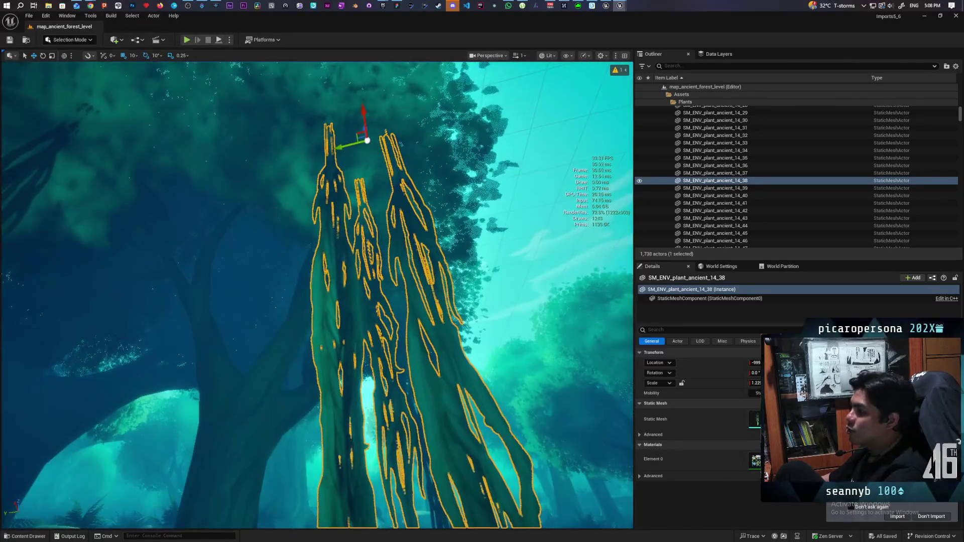
{"action": "left_click", "coordinate": [543, 284]}
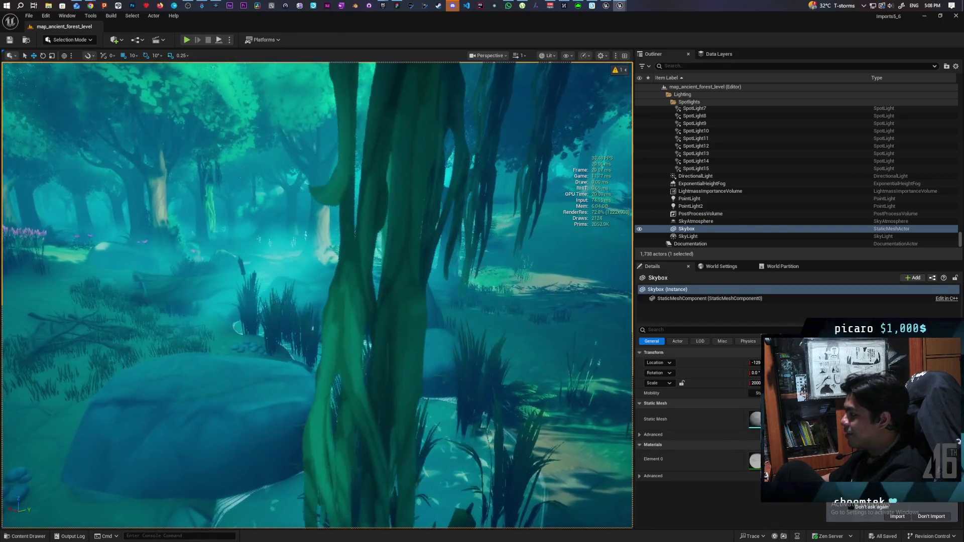
{"action": "left_click", "coordinate": [377, 241]}
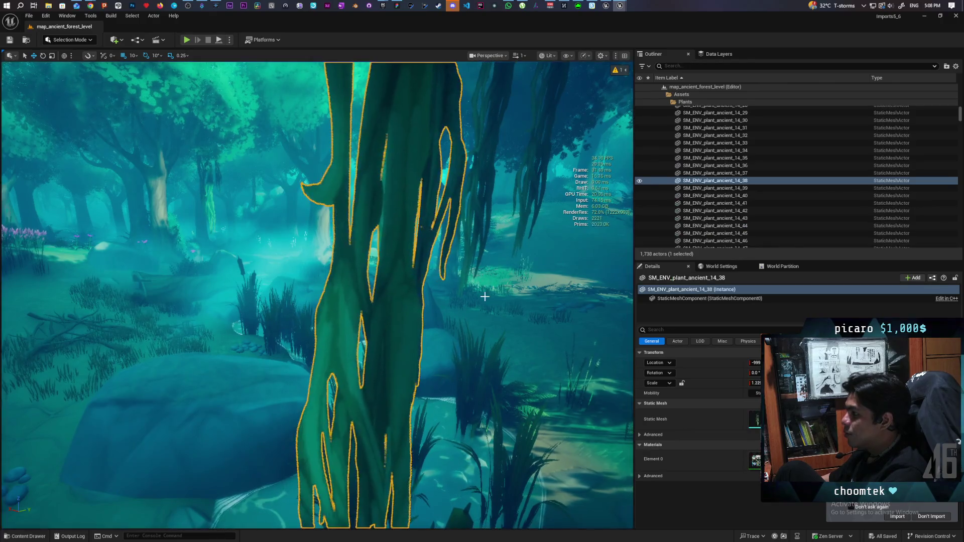
{"action": "double_click", "coordinate": [750, 441]}
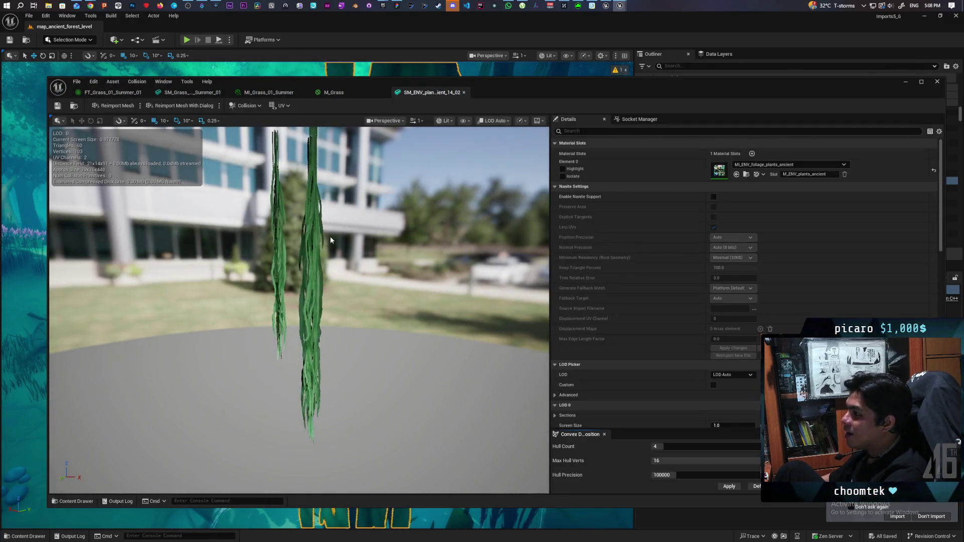
{"action": "mouse_move", "coordinate": [330, 236]}
{"action": "left_mouse_down"}
{"action": "mouse_move", "coordinate": [392, 234]}
{"action": "mouse_move", "coordinate": [408, 252]}
{"action": "mouse_move", "coordinate": [455, 249]}
{"action": "mouse_move", "coordinate": [476, 230]}
{"action": "mouse_move", "coordinate": [485, 307]}
{"action": "mouse_move", "coordinate": [507, 319]}
{"action": "mouse_move", "coordinate": [512, 286]}
{"action": "mouse_move", "coordinate": [487, 301]}
{"action": "mouse_move", "coordinate": [547, 298]}
{"action": "mouse_move", "coordinate": [492, 309]}
{"action": "left_mouse_up"}
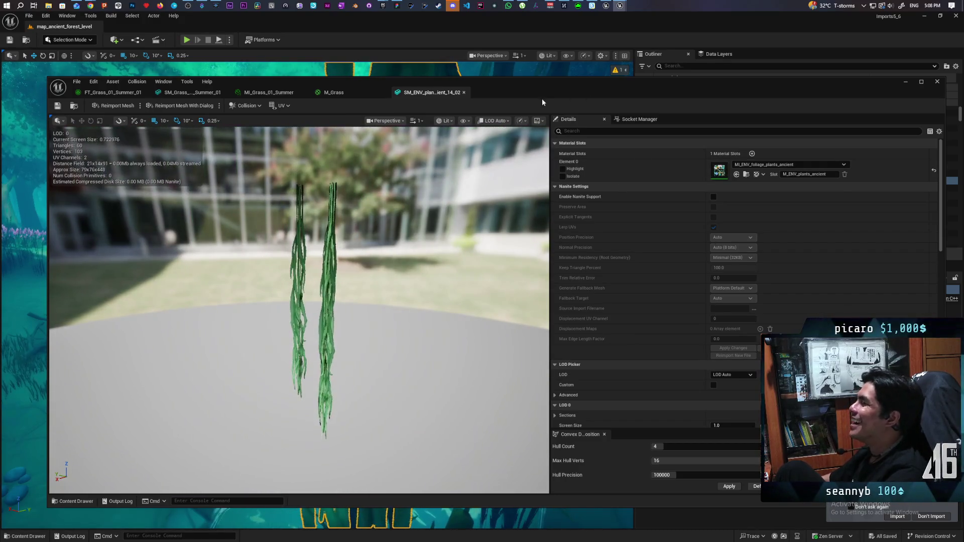
{"action": "left_click", "coordinate": [445, 121]}
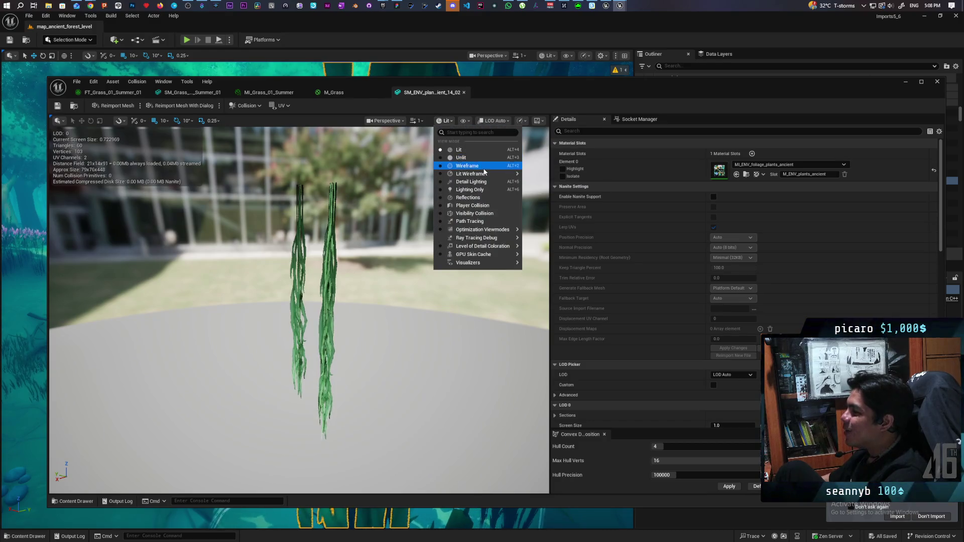
{"action": "left_click", "coordinate": [477, 164]}
{"action": "left_click_drag", "start_coordinate": [379, 226], "coordinate": [379, 226]}
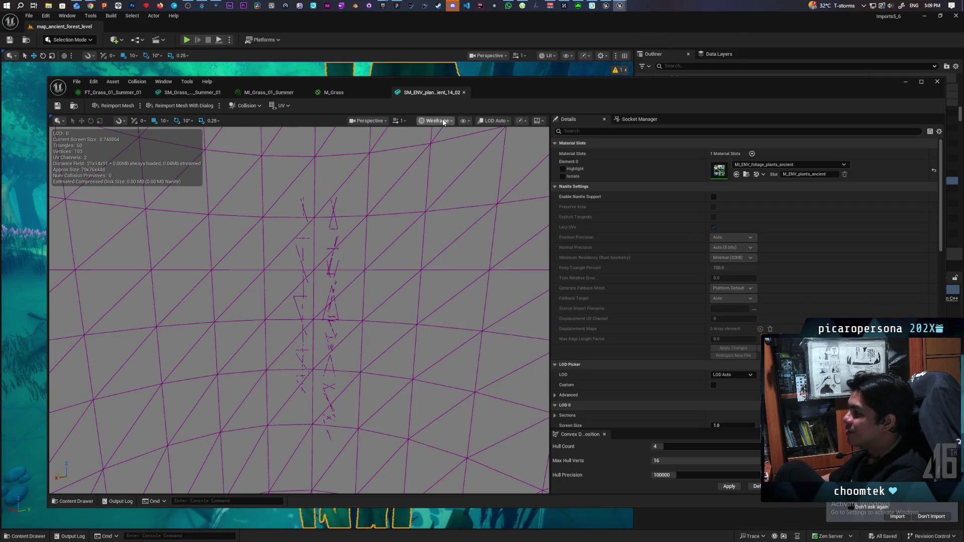
{"action": "left_click", "coordinate": [436, 121]}
{"action": "left_click", "coordinate": [438, 149]}
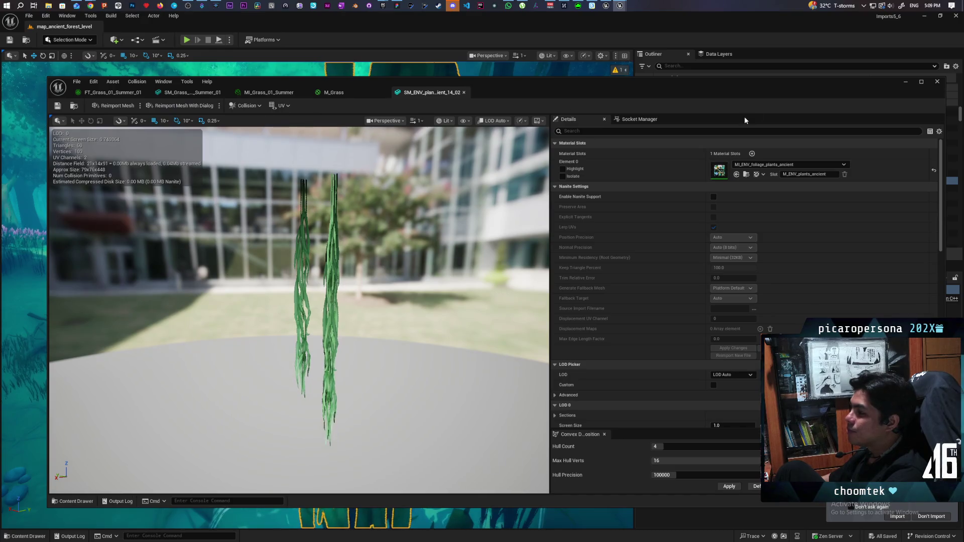
{"action": "left_click", "coordinate": [937, 81]}
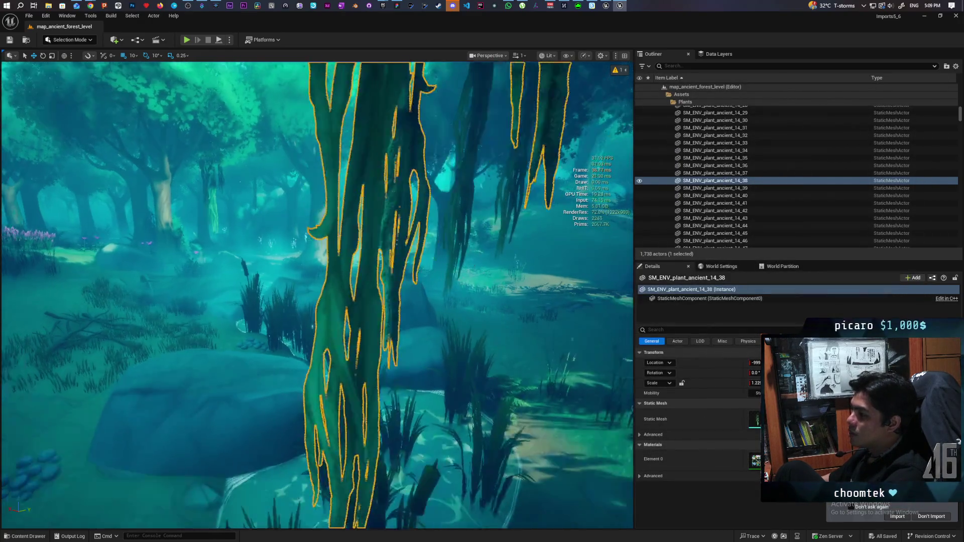
{"action": "scroll", "coordinate": [283, 263], "scroll_direction": "up", "scroll_amount": 10}
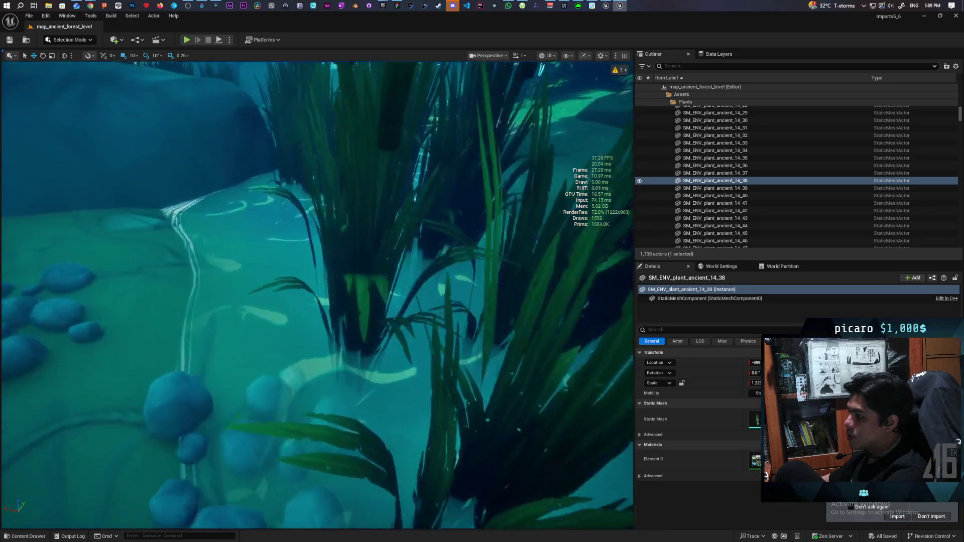
{"action": "left_click", "coordinate": [226, 254]}
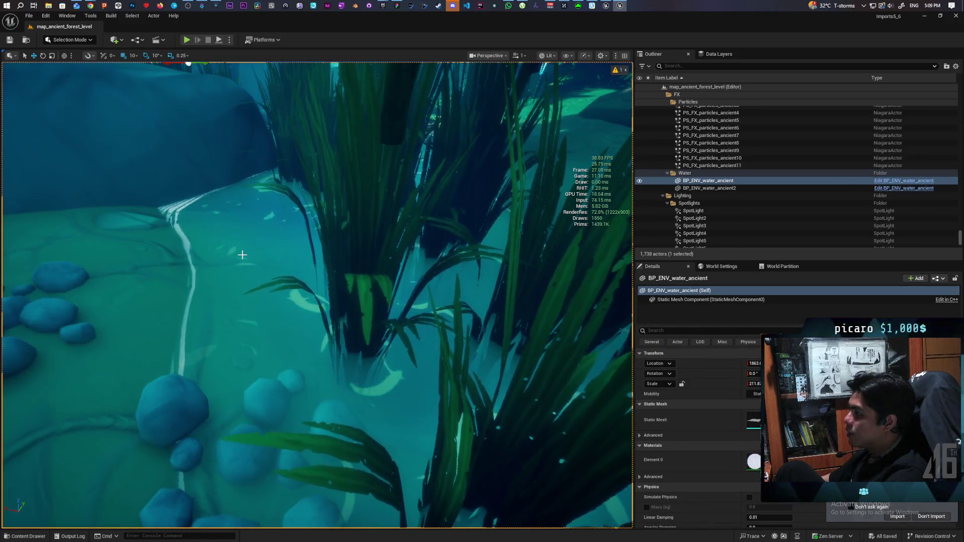
{"action": "scroll", "coordinate": [243, 256], "scroll_direction": "up", "scroll_amount": 3}
{"action": "scroll", "coordinate": [318, 296], "scroll_direction": "down", "scroll_amount": 10}
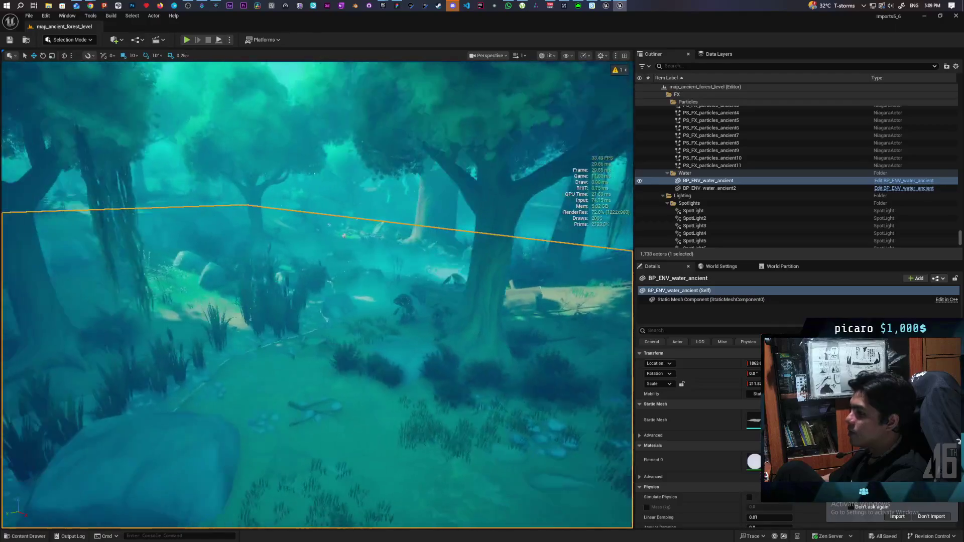
{"action": "scroll", "coordinate": [317, 295], "scroll_direction": "down", "scroll_amount": 6}
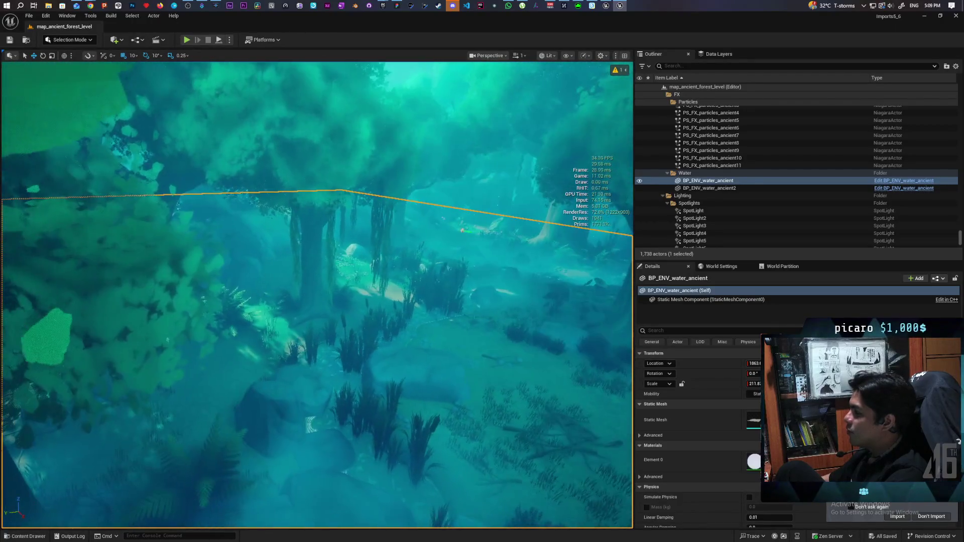
{"action": "scroll", "coordinate": [317, 295], "scroll_direction": "up", "scroll_amount": 8}
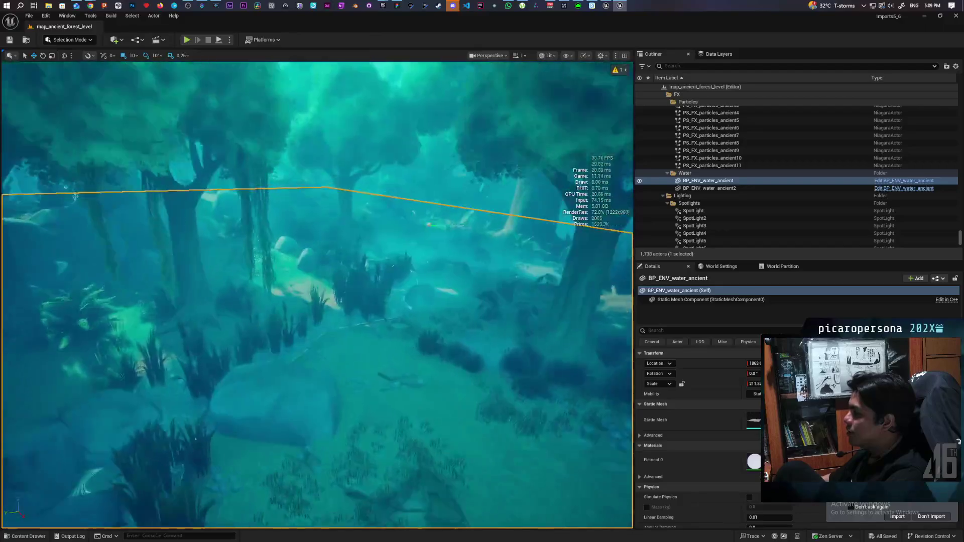
{"action": "scroll", "coordinate": [317, 295], "scroll_direction": "up", "scroll_amount": 8}
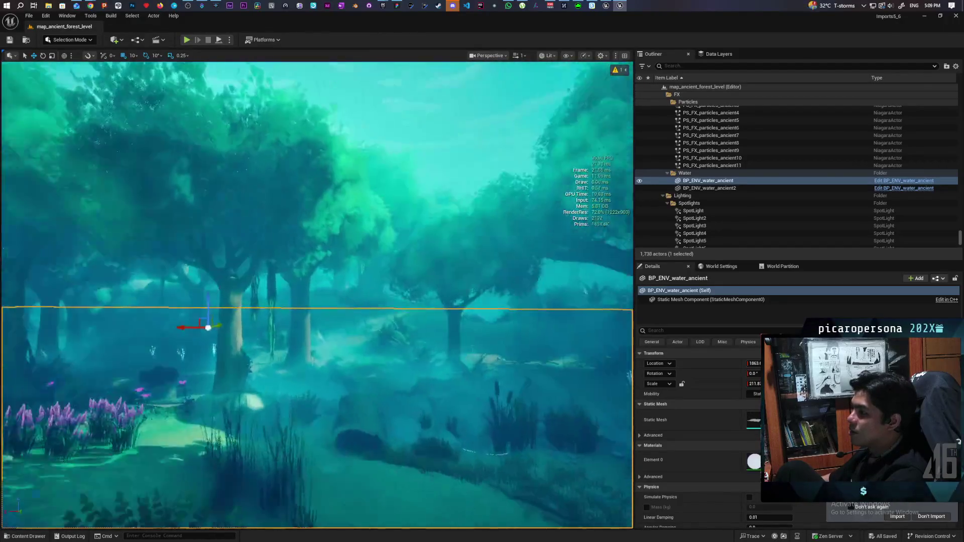
{"action": "scroll", "coordinate": [248, 284], "scroll_direction": "up", "scroll_amount": 3}
{"action": "scroll", "coordinate": [317, 295], "scroll_direction": "up", "scroll_amount": 3}
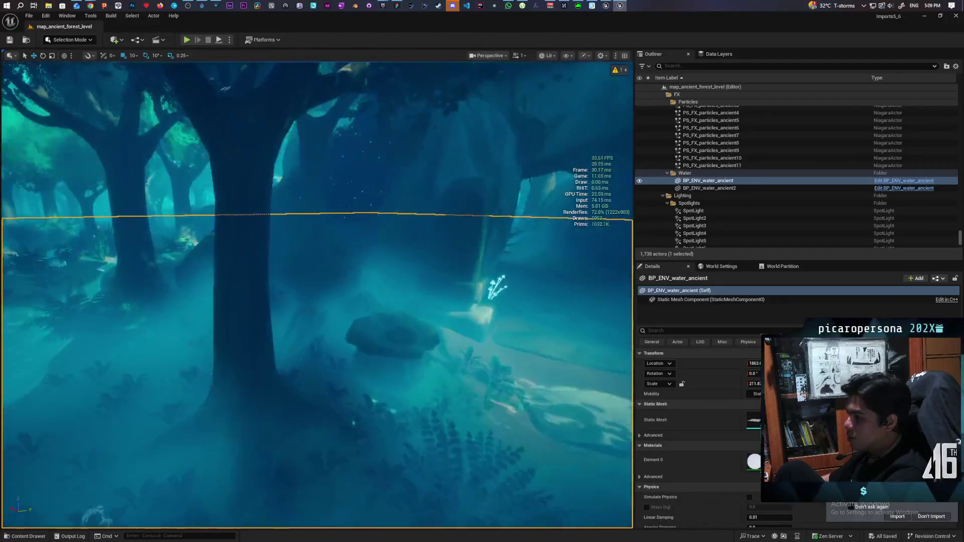
{"action": "scroll", "coordinate": [317, 296], "scroll_direction": "up", "scroll_amount": 10}
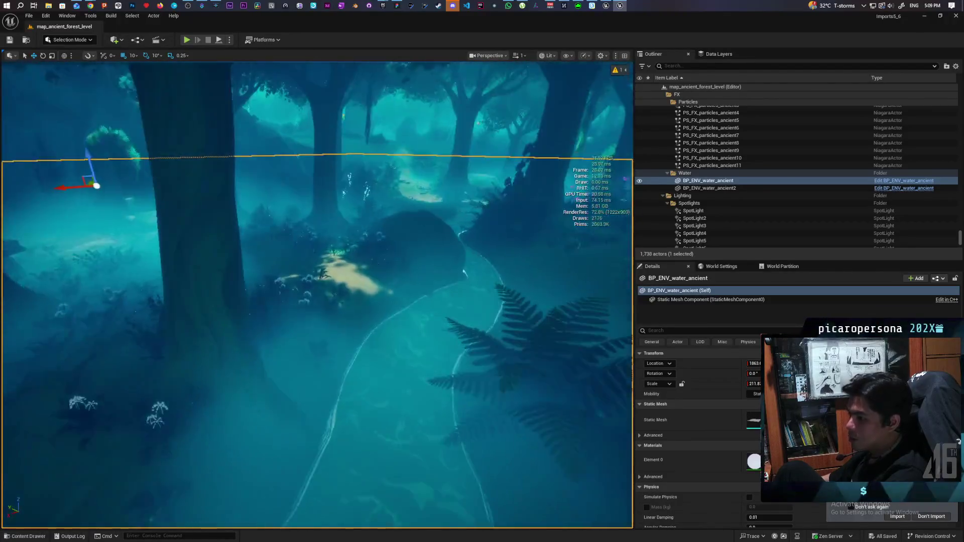
{"action": "scroll", "coordinate": [317, 295], "scroll_direction": "up", "scroll_amount": 10}
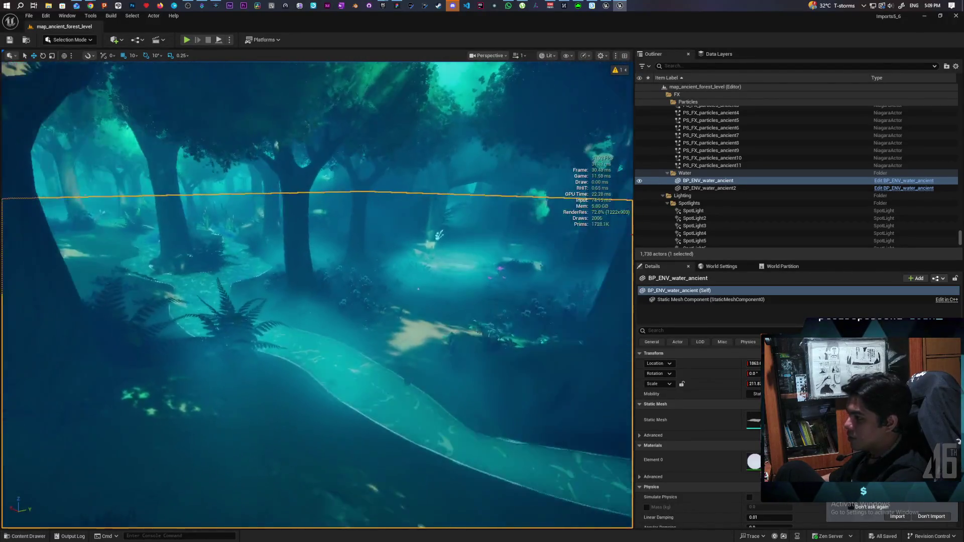
{"action": "scroll", "coordinate": [317, 295], "scroll_direction": "up", "scroll_amount": 2}
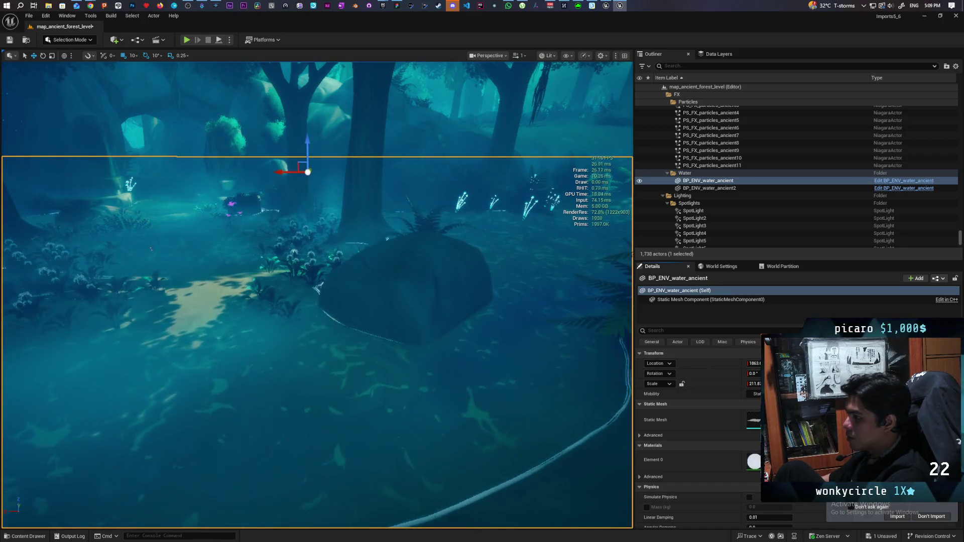
{"action": "left_click_drag", "start_coordinate": [307, 151], "coordinate": [307, 171]}
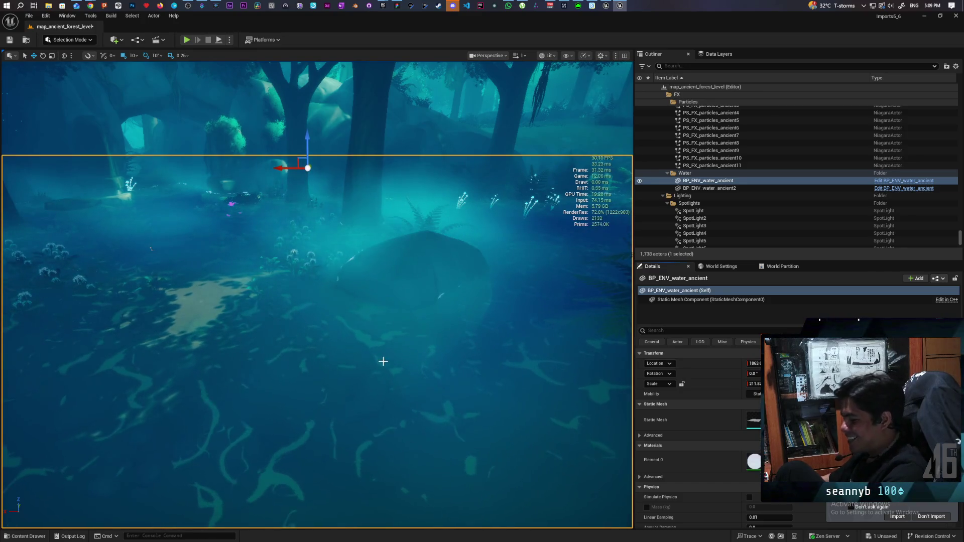
{"action": "key", "text": "ctrl+z"}
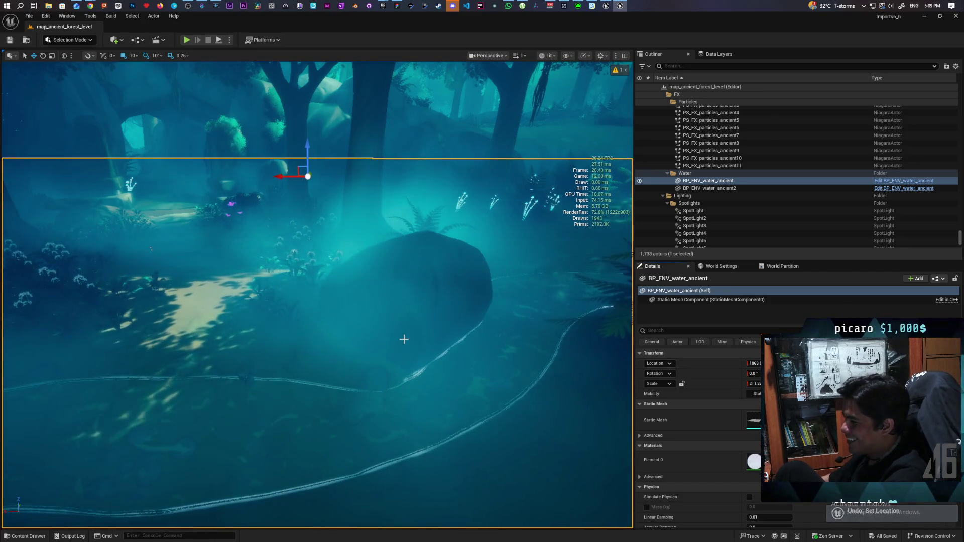
{"action": "left_click_drag", "start_coordinate": [461, 341], "coordinate": [399, 326]}
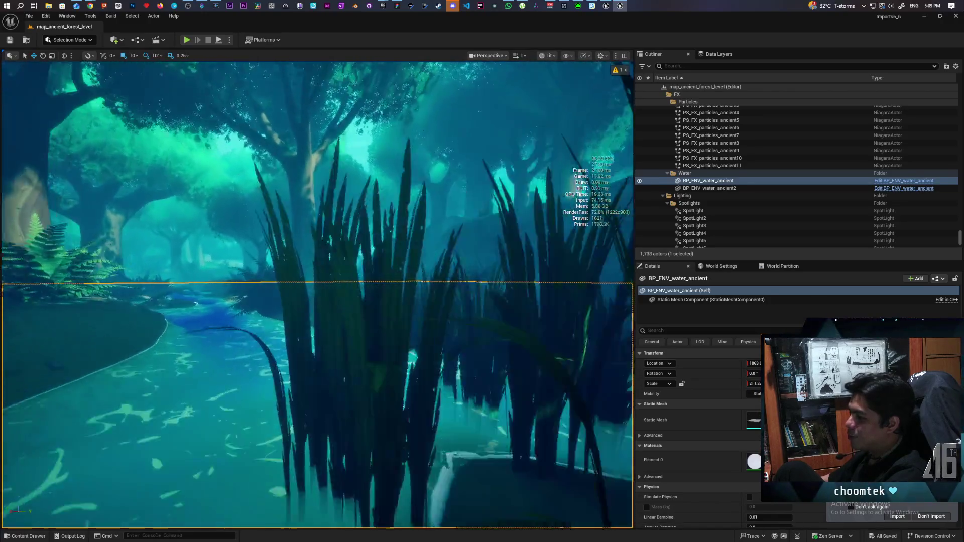
{"action": "left_click_drag", "start_coordinate": [399, 327], "coordinate": [391, 316]}
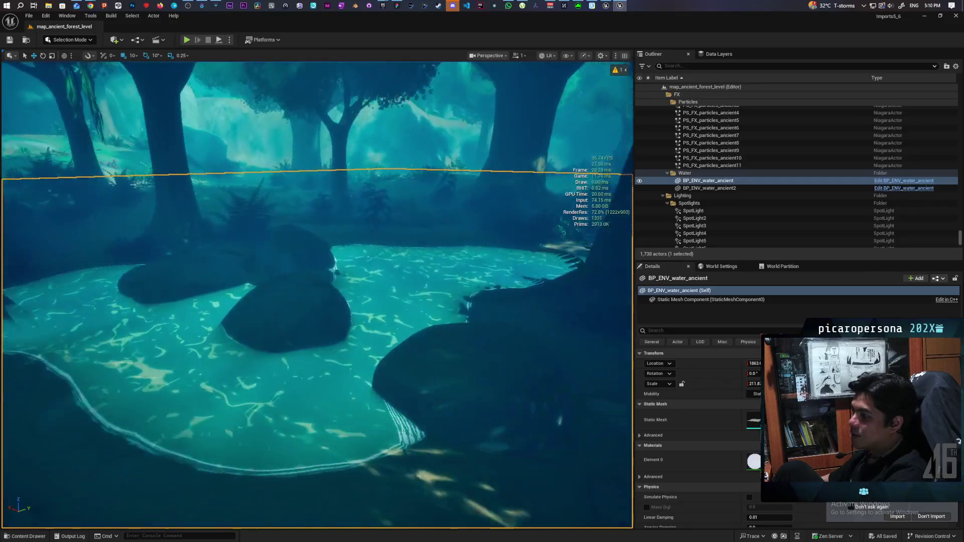
{"action": "left_click_drag", "start_coordinate": [392, 317], "coordinate": [392, 251]}
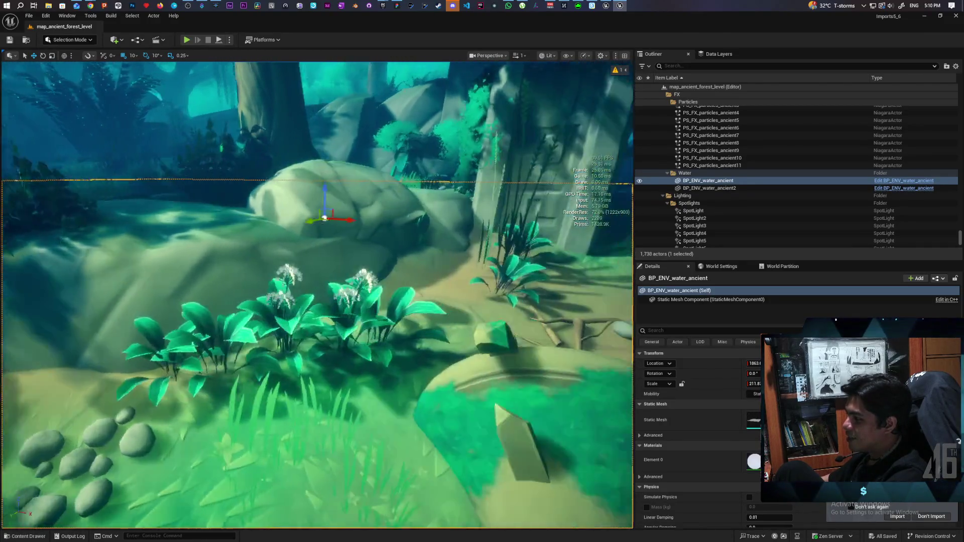
{"action": "key", "text": "w"}
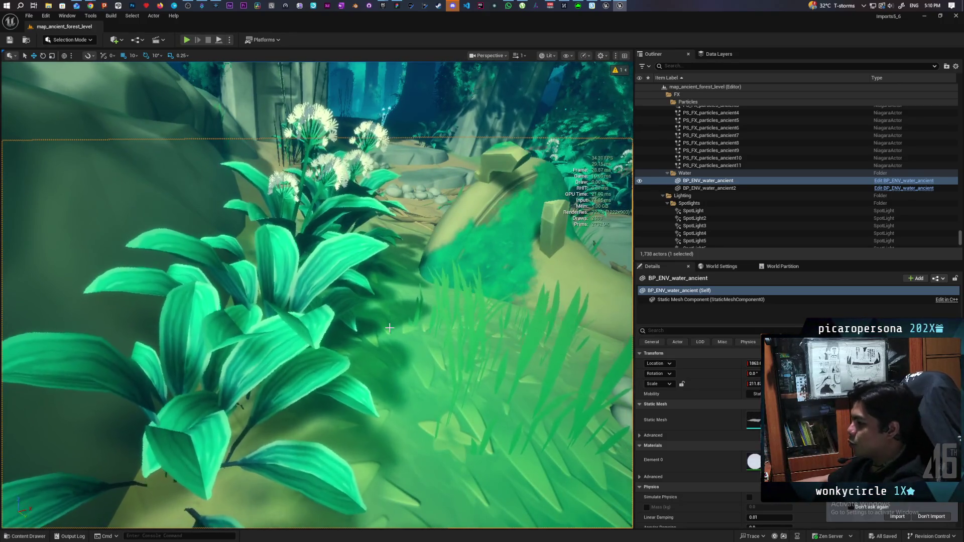
{"action": "left_click", "coordinate": [283, 328]}
{"action": "scroll", "coordinate": [359, 358], "scroll_direction": "down", "scroll_amount": 3}
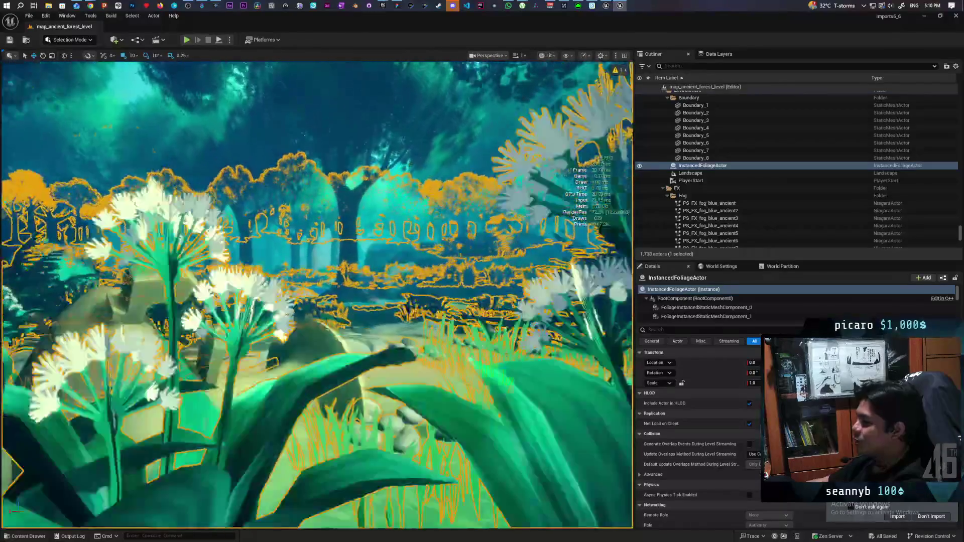
{"action": "left_click_drag", "start_coordinate": [359, 358], "coordinate": [352, 382]}
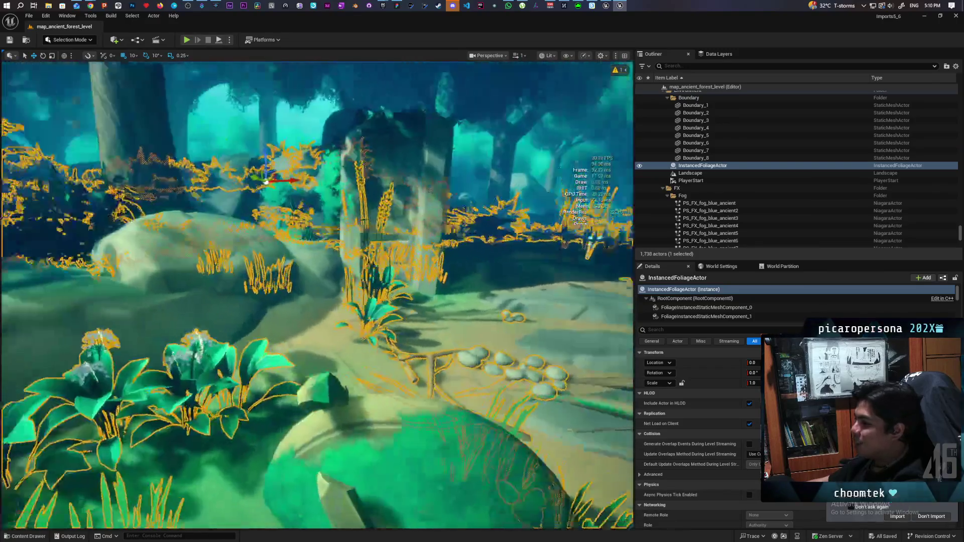
{"action": "left_click_drag", "start_coordinate": [317, 296], "coordinate": [321, 291]}
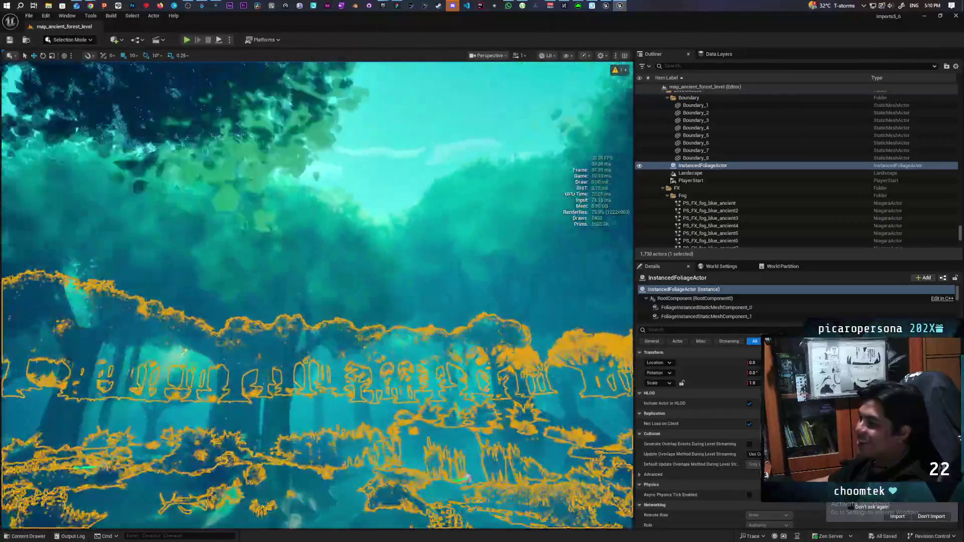
{"action": "left_click_drag", "start_coordinate": [316, 296], "coordinate": [316, 266]}
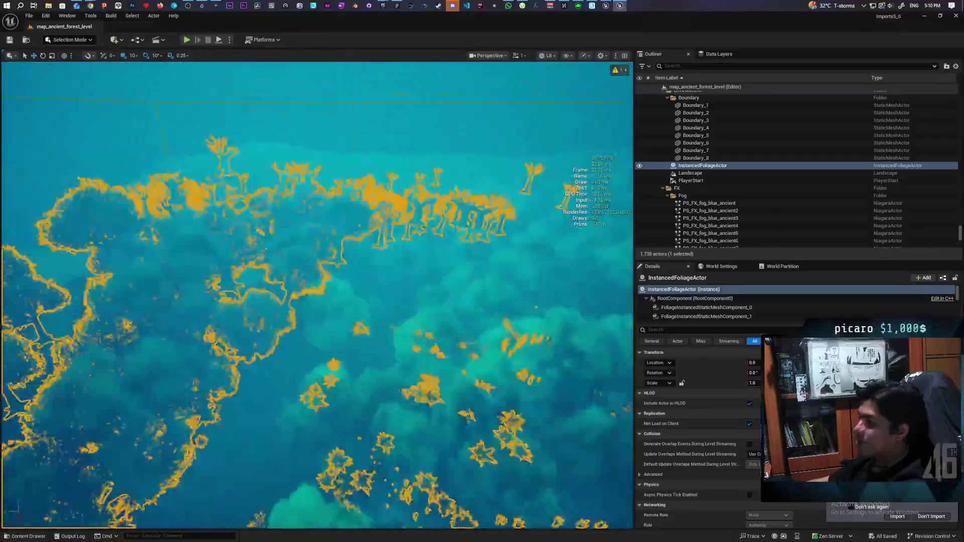
{"action": "mouse_move", "coordinate": [317, 296]}
{"action": "left_mouse_down"}
{"action": "mouse_move", "coordinate": [331, 294]}
{"action": "mouse_move", "coordinate": [316, 281]}
{"action": "left_mouse_up"}
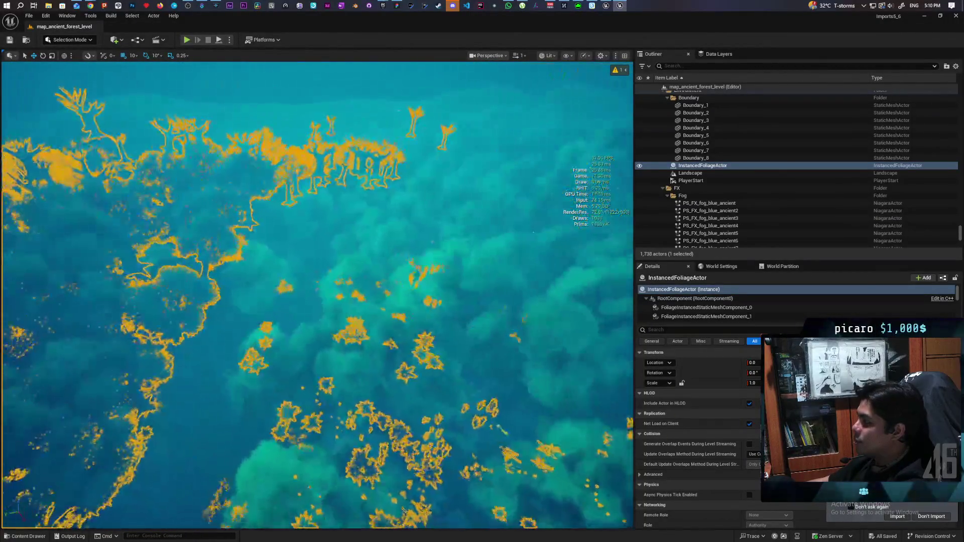
{"action": "left_click", "coordinate": [495, 305]}
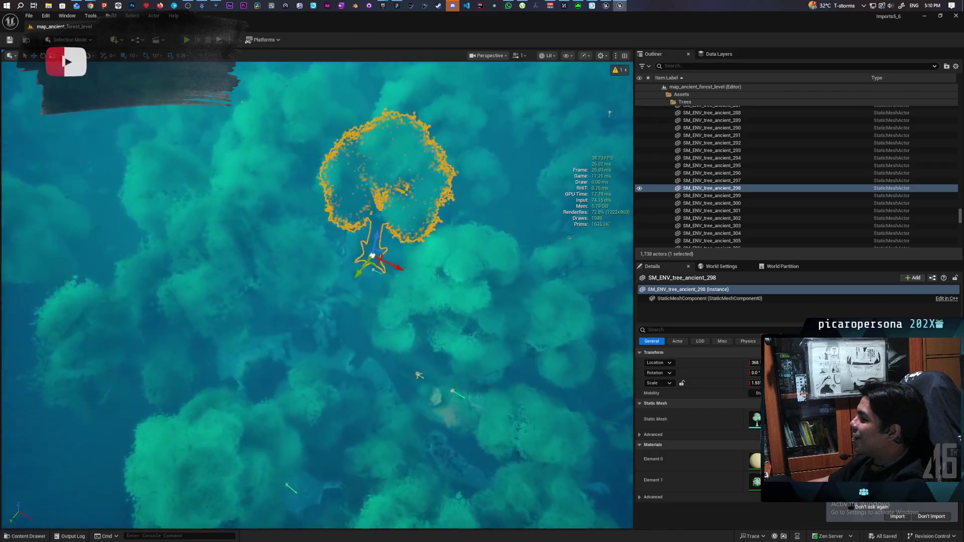
{"action": "key", "text": "w"}
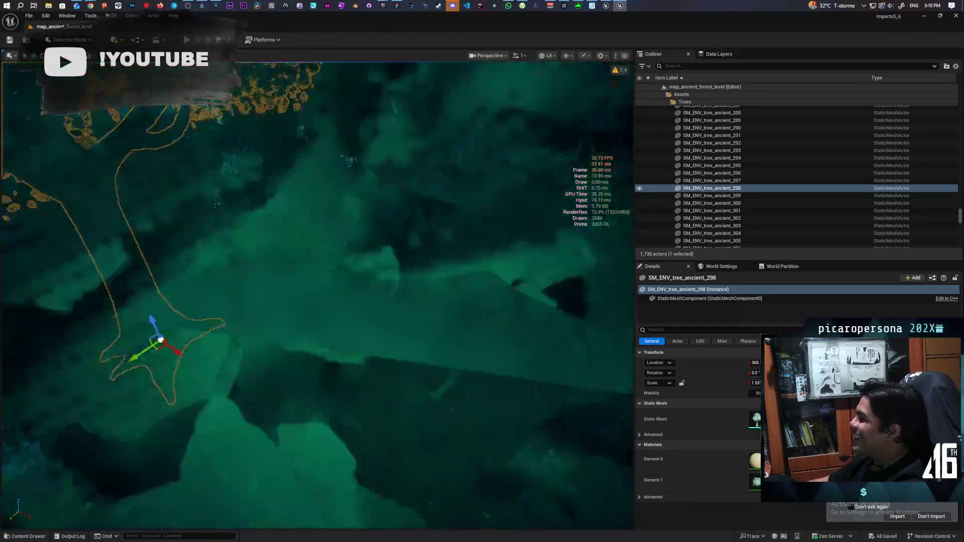
{"action": "key", "text": "w"}
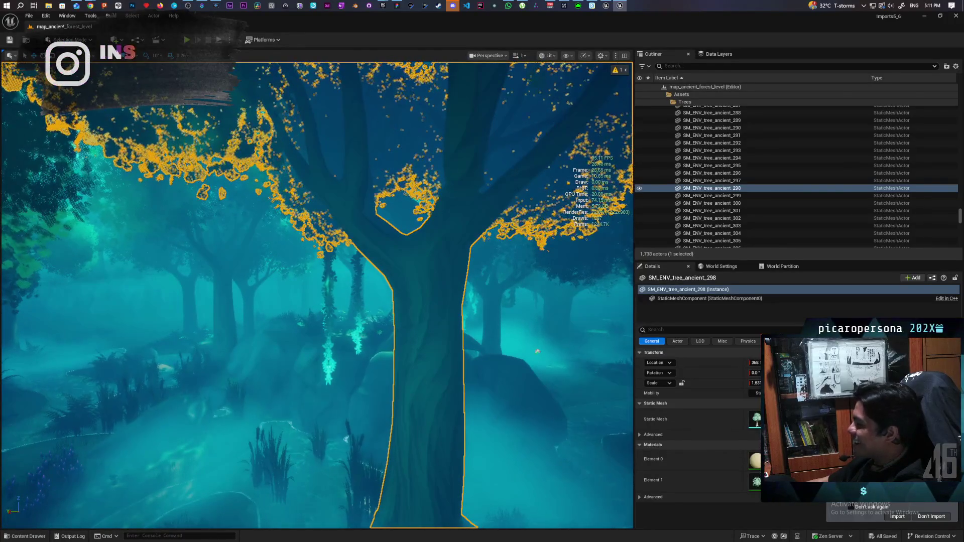
{"action": "key", "text": "s"}
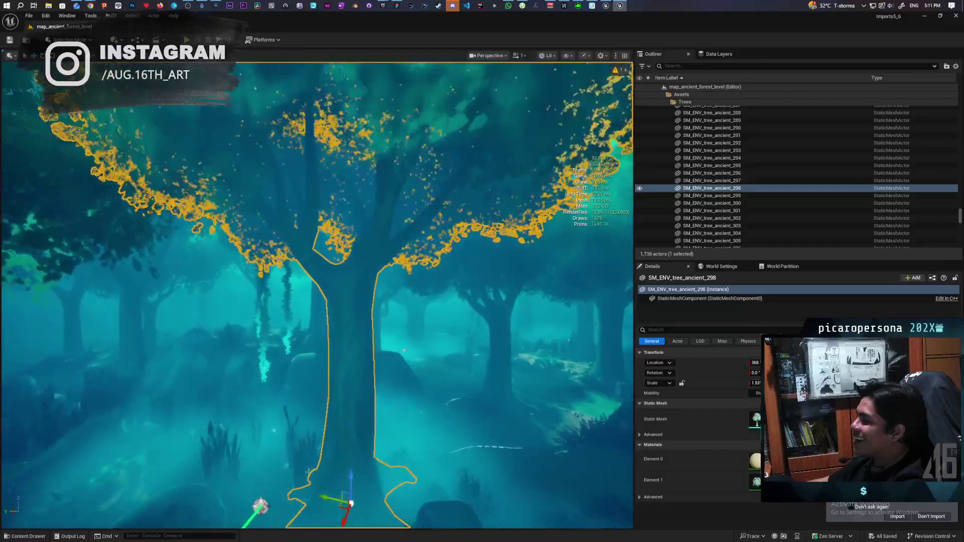
{"action": "key", "text": "d"}
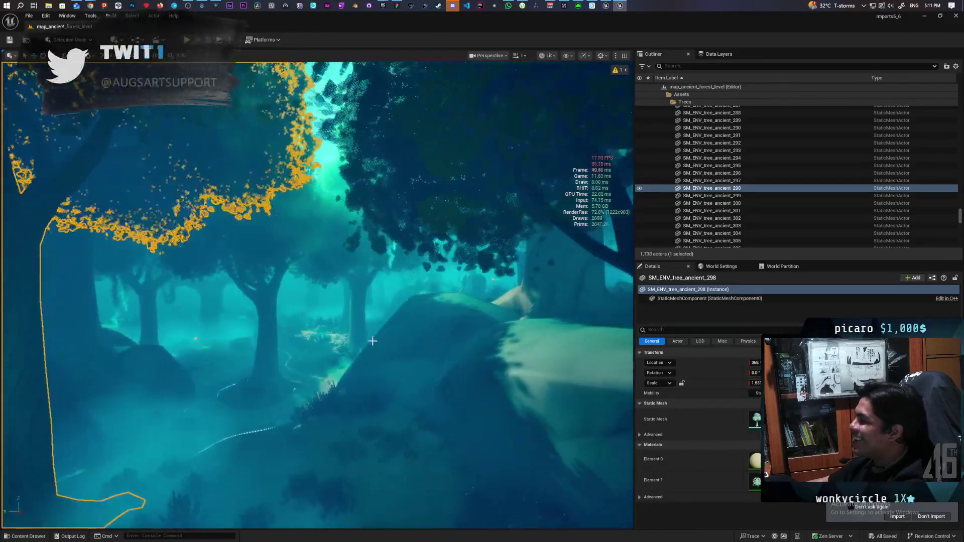
{"action": "left_click", "coordinate": [271, 303]}
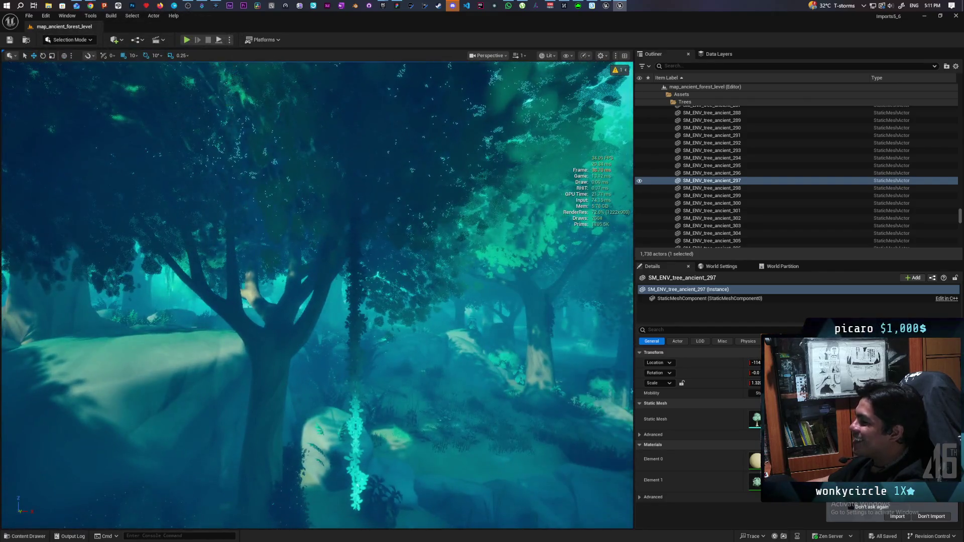
{"action": "left_click", "coordinate": [361, 373]}
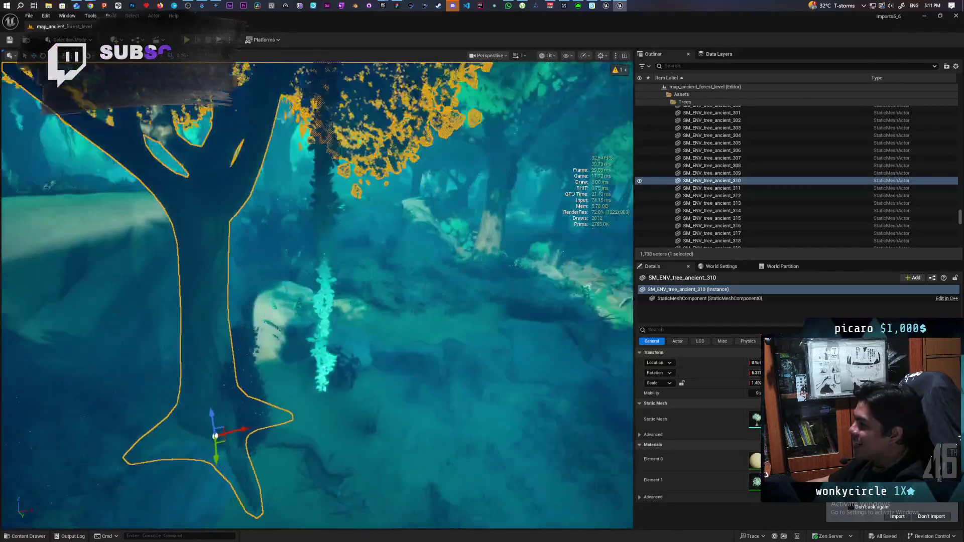
{"action": "left_click", "coordinate": [382, 294]}
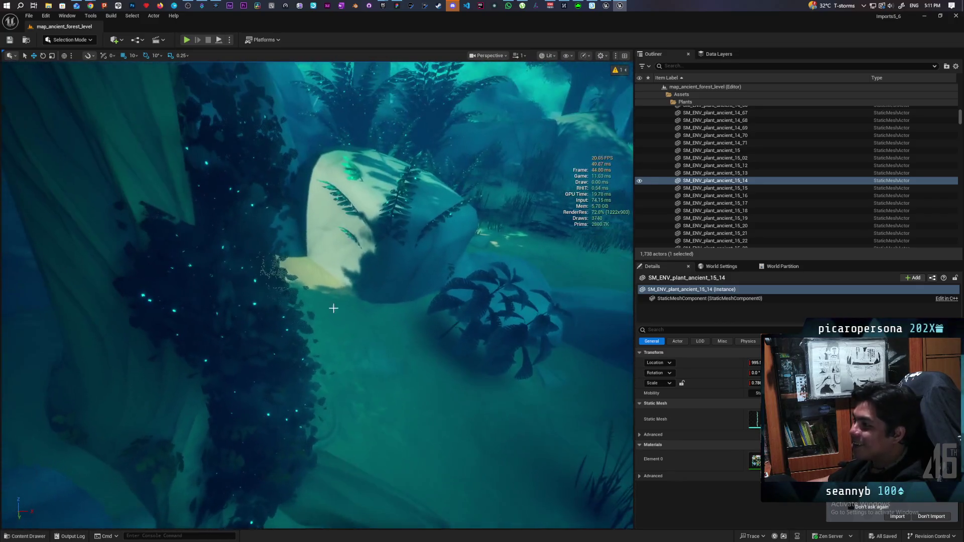
{"action": "left_click", "coordinate": [230, 285]}
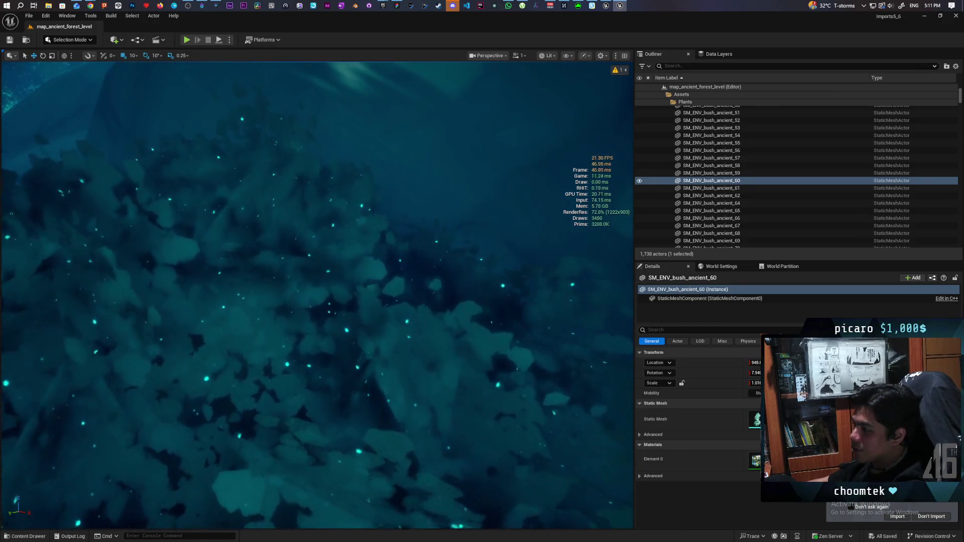
{"action": "key", "text": "Up"}
{"action": "key", "text": "f"}
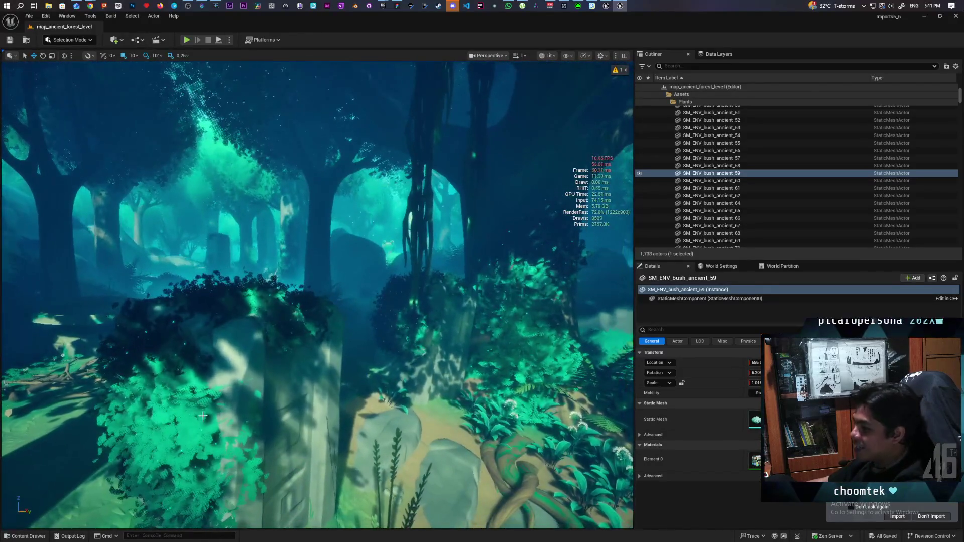
{"action": "left_click", "coordinate": [203, 415]}
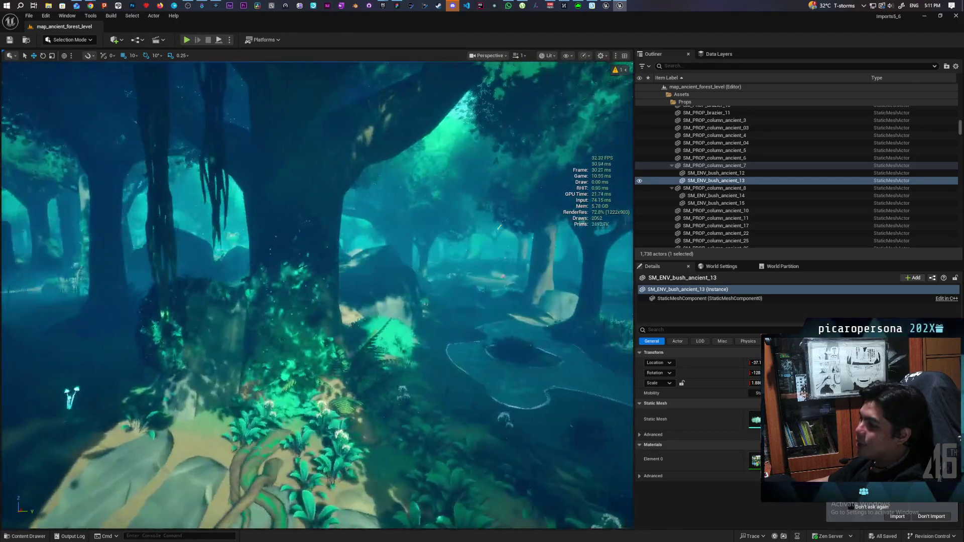
{"action": "key", "text": "w"}
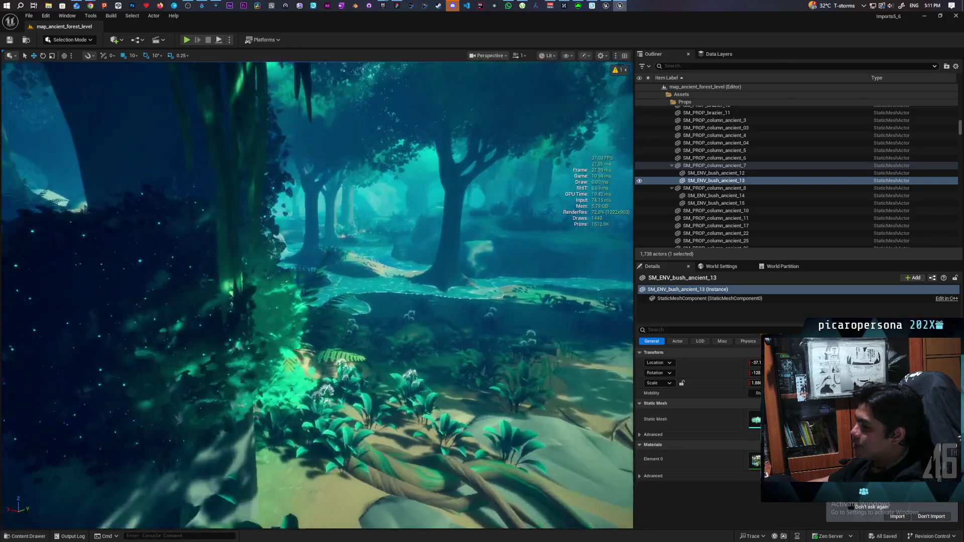
{"action": "key", "text": "w"}
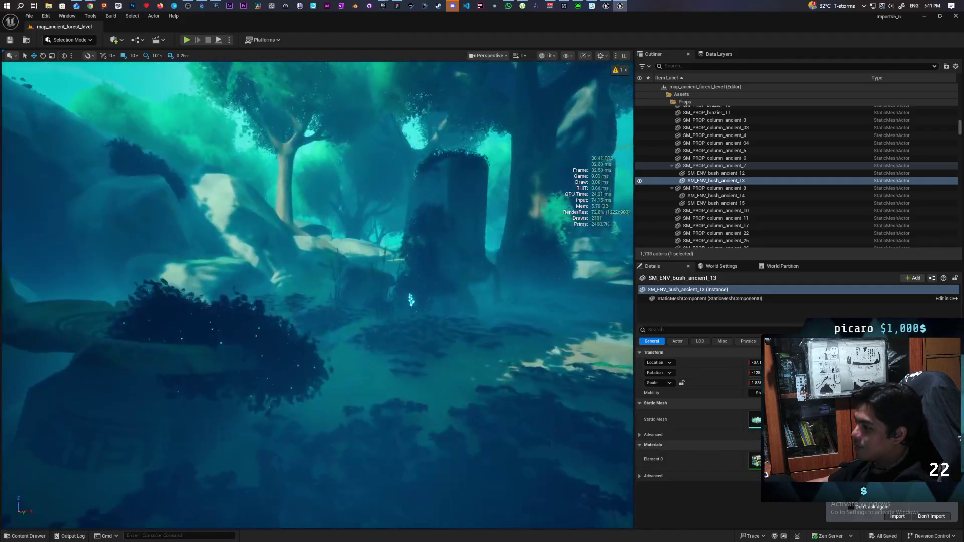
{"action": "key", "text": "w"}
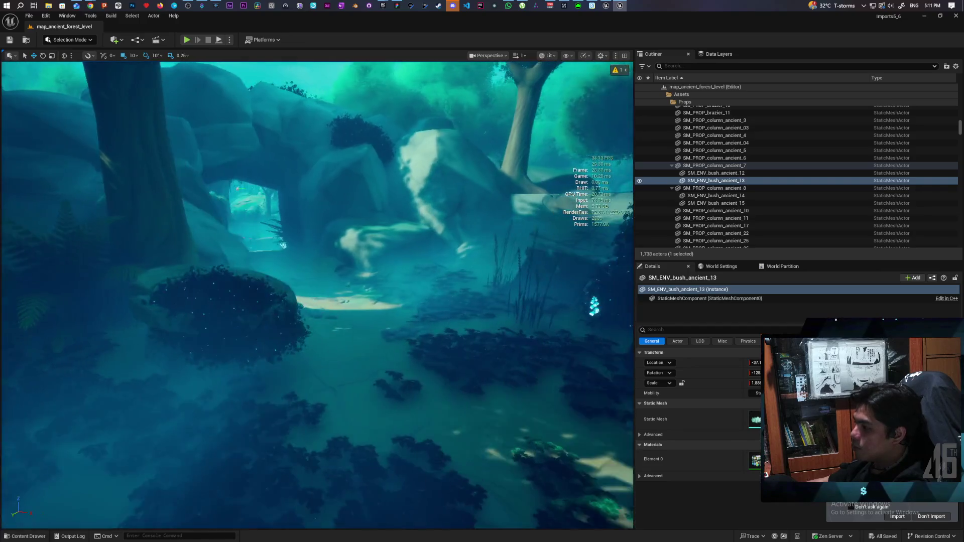
{"action": "key", "text": "w"}
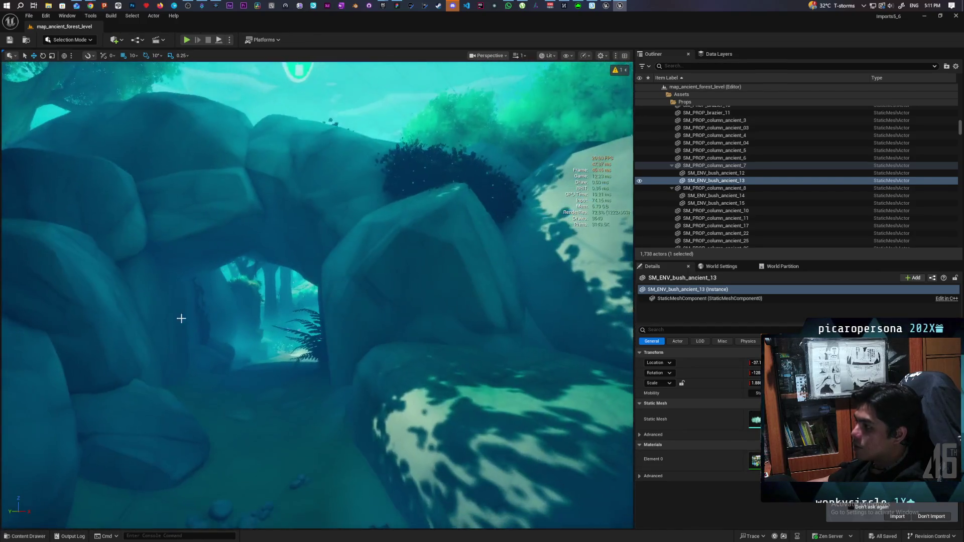
{"action": "left_click", "coordinate": [260, 218]}
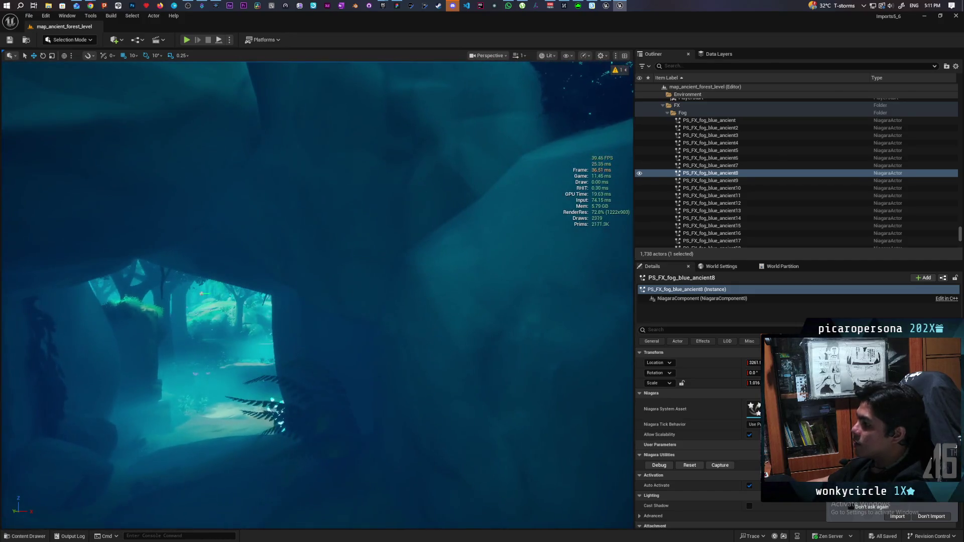
{"action": "left_click", "coordinate": [374, 262]}
{"action": "key", "text": "w"}
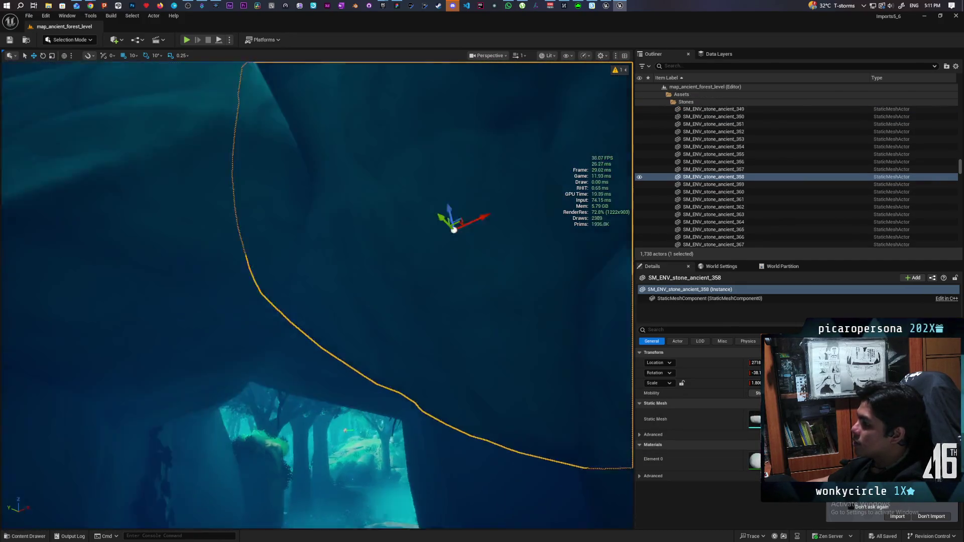
{"action": "key", "text": "s"}
{"action": "key", "text": "w"}
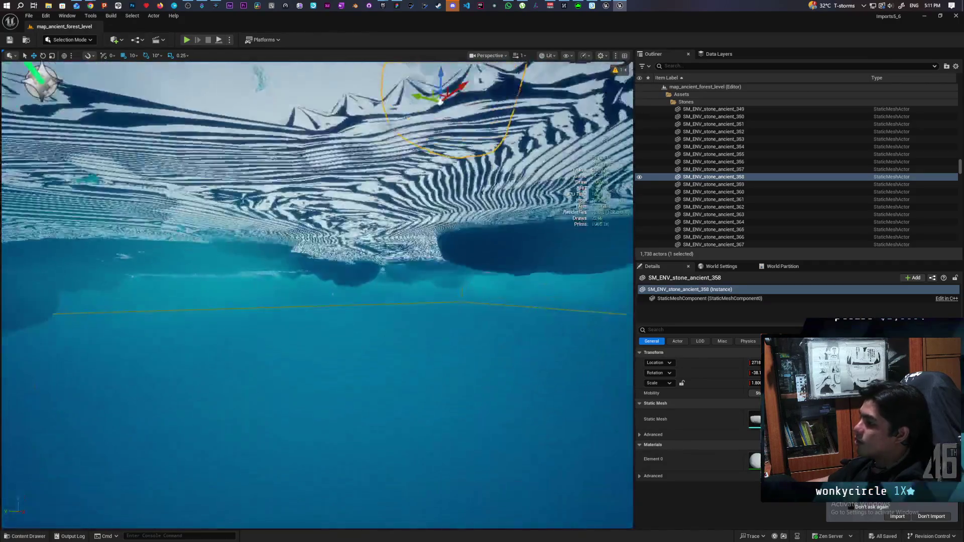
{"action": "key", "text": "w"}
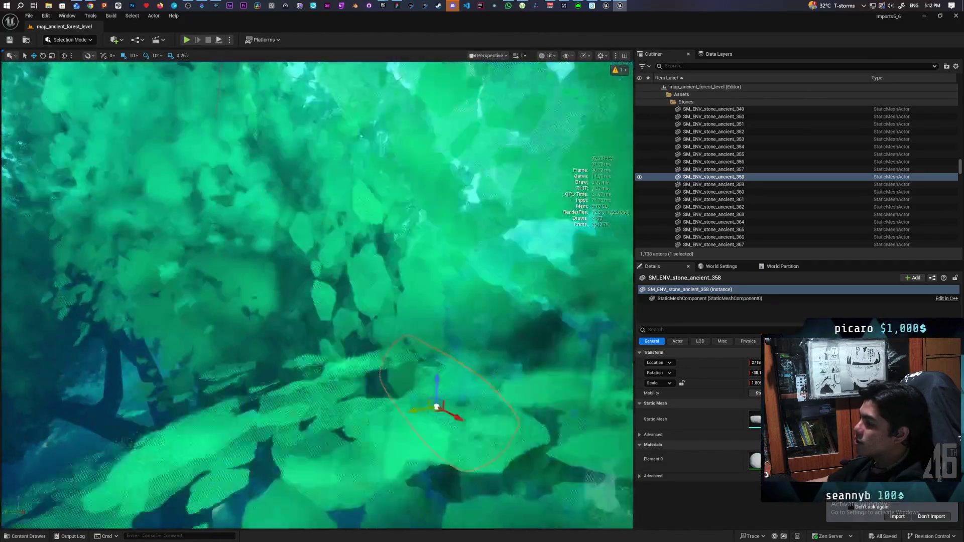
{"action": "key", "text": "s"}
{"action": "left_click_drag", "start_coordinate": [477, 244], "coordinate": [477, 244]}
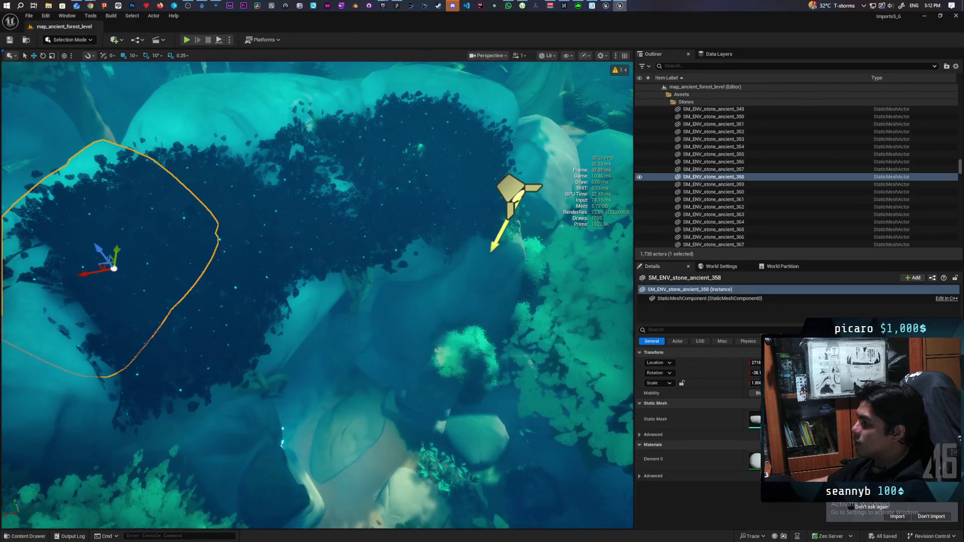
{"action": "left_click", "coordinate": [517, 191]}
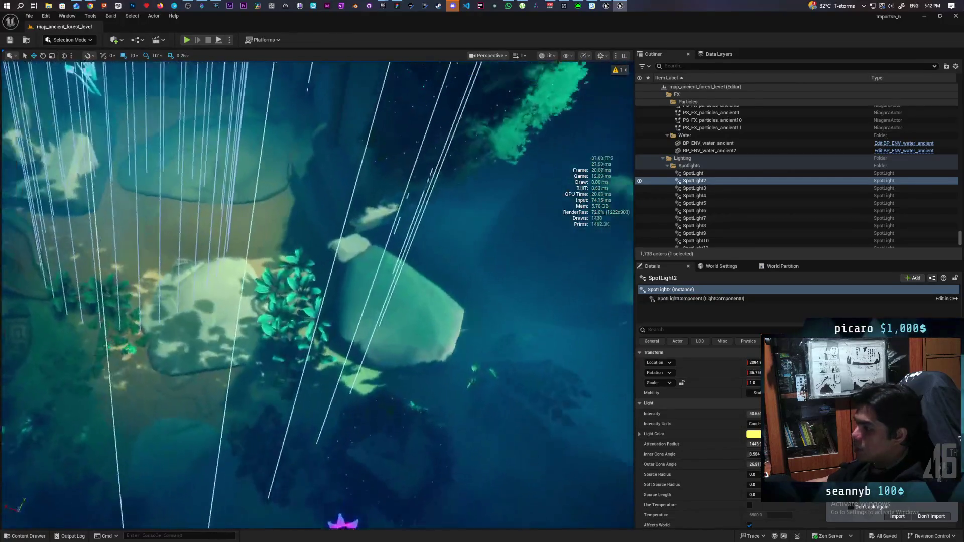
{"action": "key", "text": "w"}
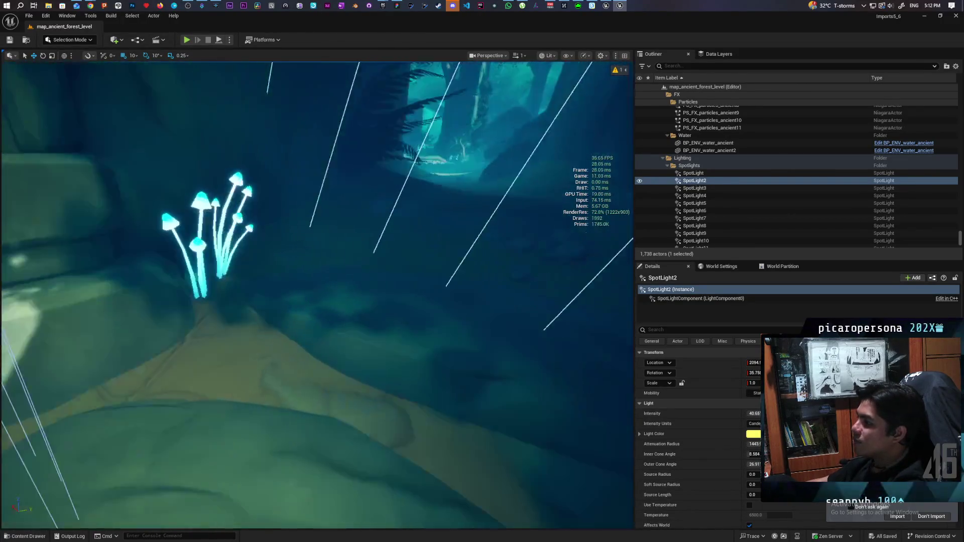
{"action": "left_click_drag", "start_coordinate": [406, 61], "coordinate": [406, 61]}
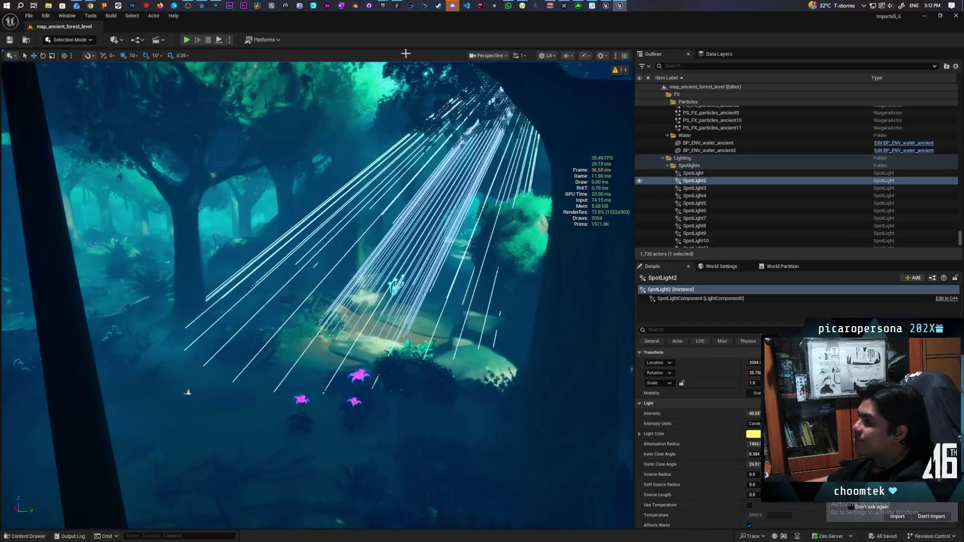
{"action": "left_click", "coordinate": [187, 40]}
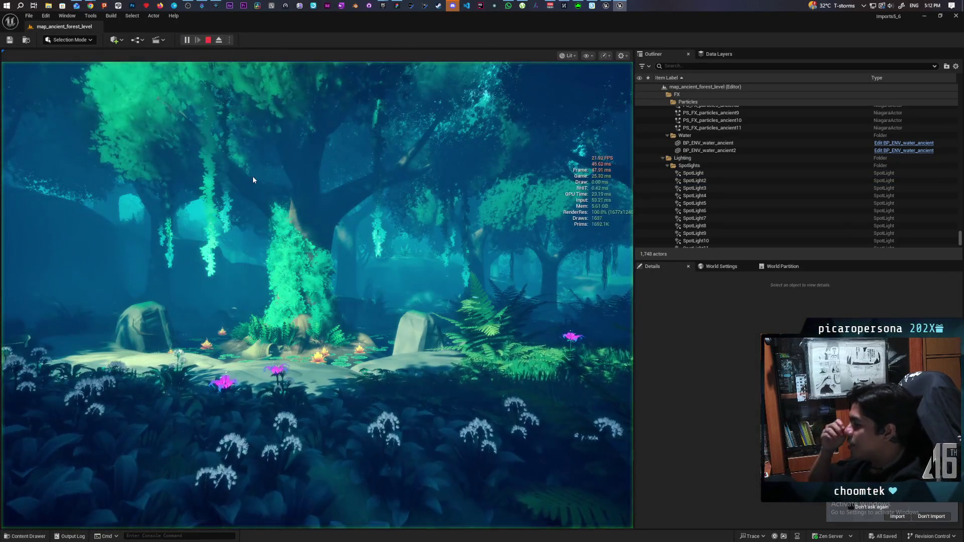
Take control of the game camera in the play session, then switch to the Epic Games Launcher
{"action": "left_click", "coordinate": [400, 231]}
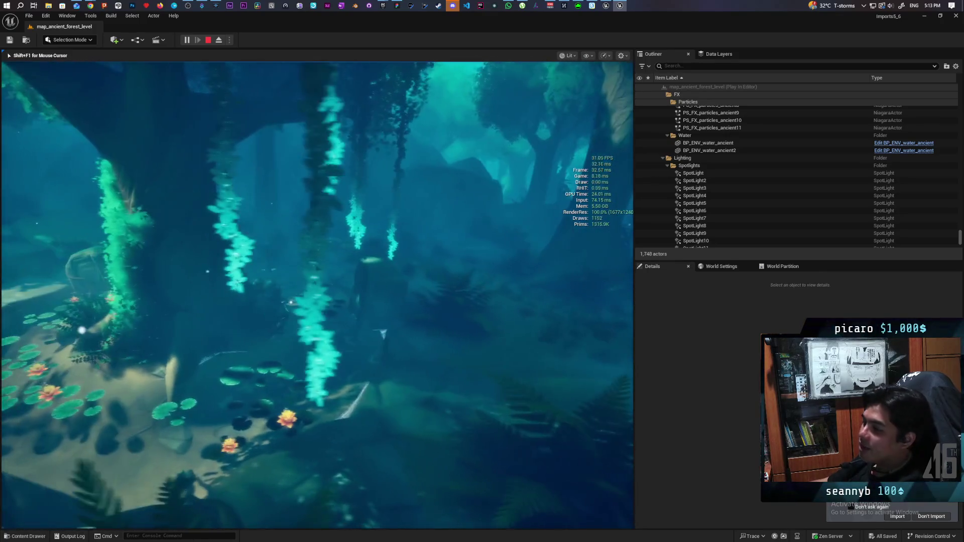
{"action": "key", "text": "alt+Tab"}
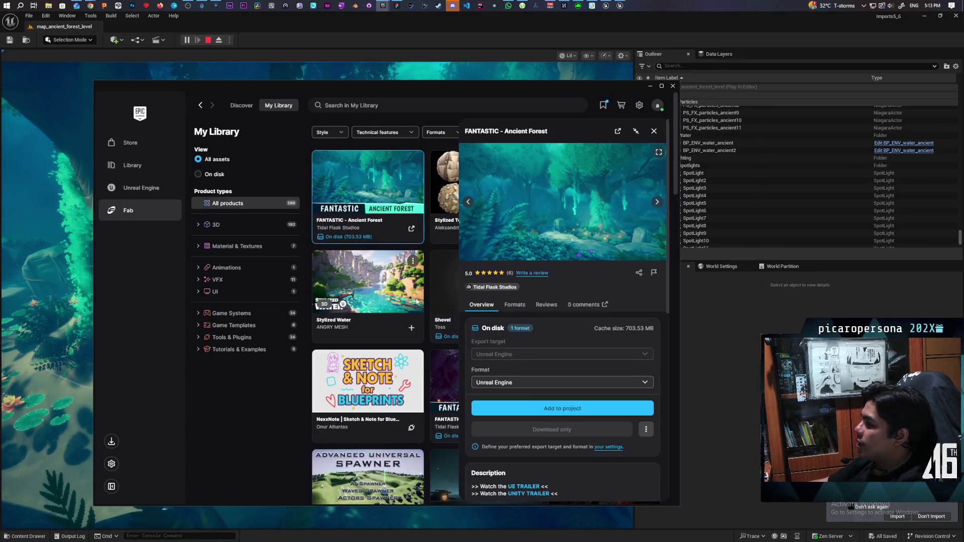
Read the Ancient Forest 5.0-star reviews, then return to controlling Unreal's game camera
{"action": "left_click", "coordinate": [546, 305]}
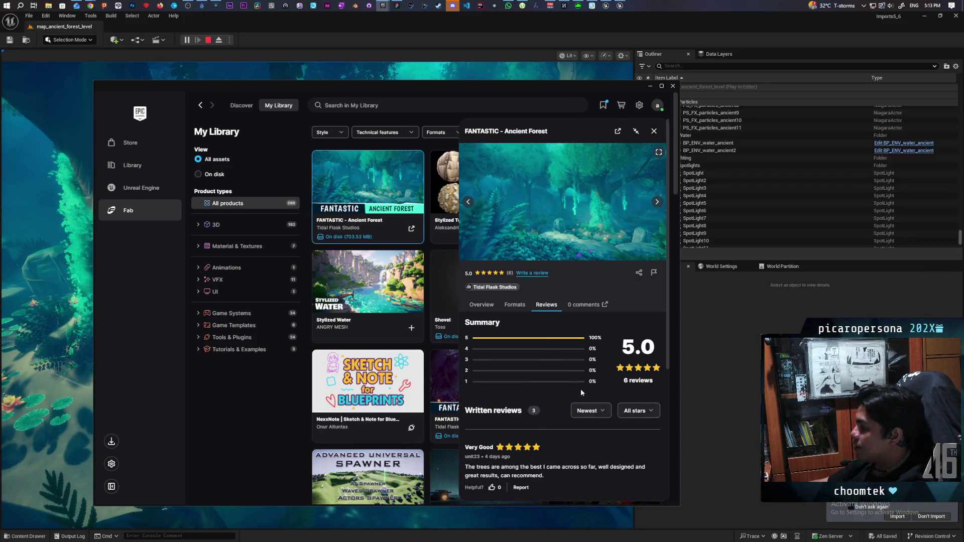
{"action": "scroll", "coordinate": [580, 347], "scroll_direction": "down", "scroll_amount": 2}
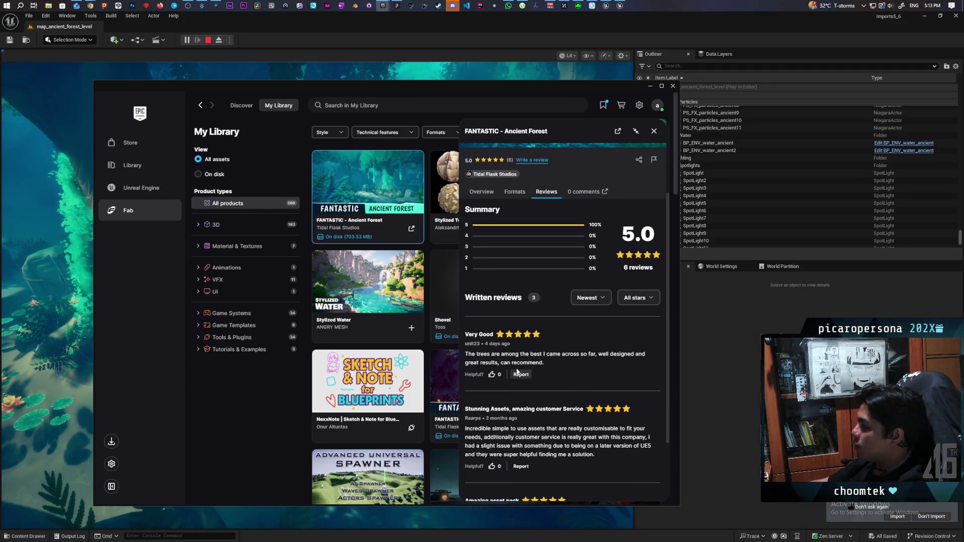
{"action": "scroll", "coordinate": [527, 362], "scroll_direction": "down", "scroll_amount": 2}
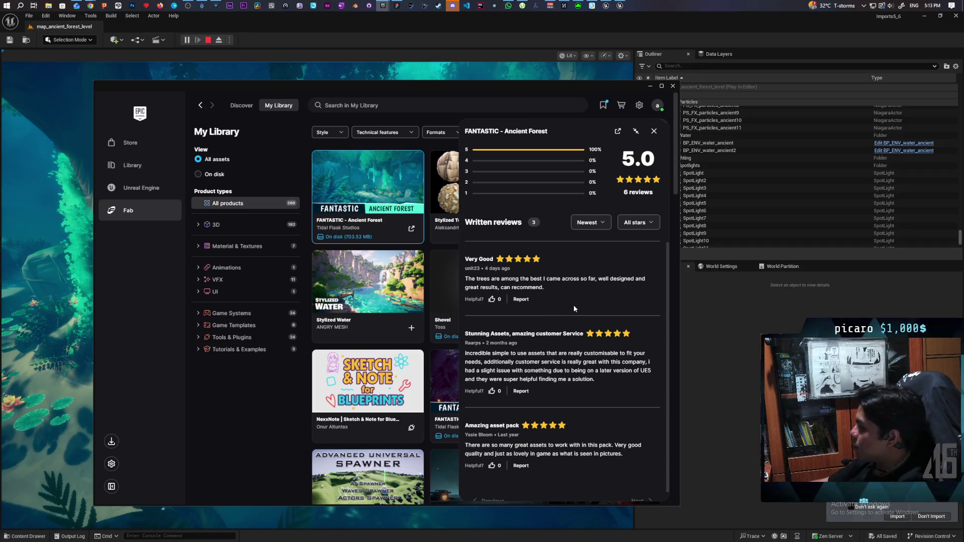
{"action": "scroll", "coordinate": [577, 296], "scroll_direction": "down", "scroll_amount": 1}
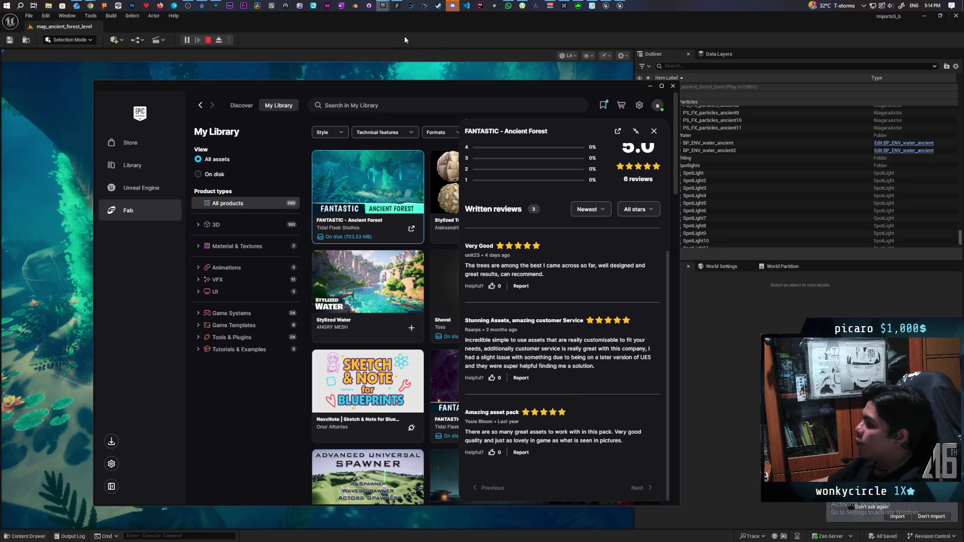
{"action": "left_click", "coordinate": [383, 6]}
{"action": "left_click", "coordinate": [322, 251]}
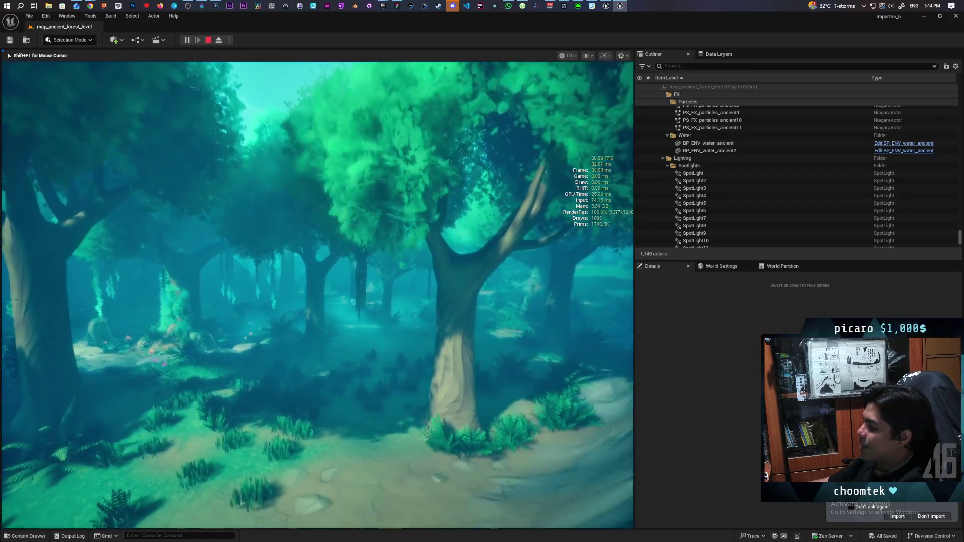
Walk the game camera toward the large tree, end the play session, and show the content files
{"action": "key", "text": "w"}
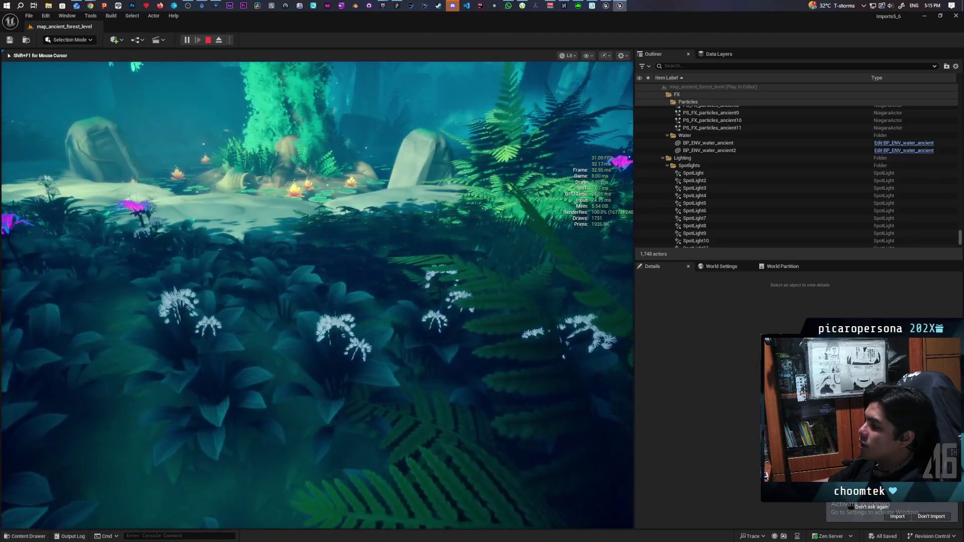
{"action": "key", "text": "Escape"}
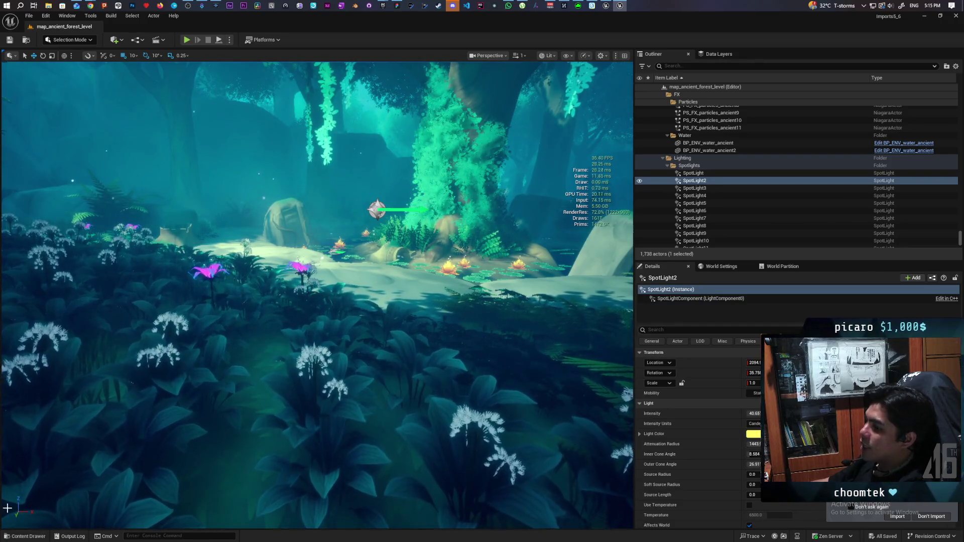
{"action": "key", "text": "ctrl+space"}
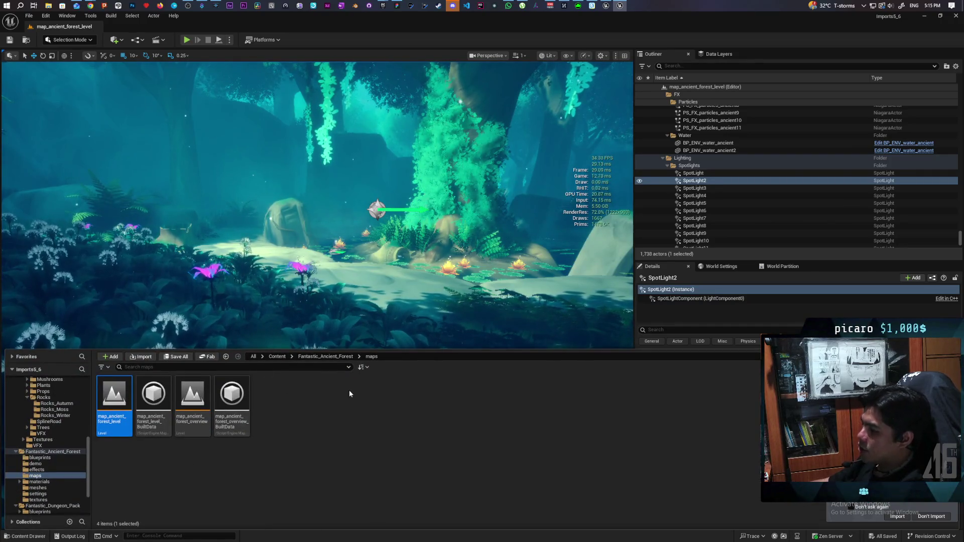
Browse from Content to ANGRY_MESH > StylizedPack_MeadowEnvironment > Maps and pick the autumn meadow level
{"action": "left_click", "coordinate": [277, 357]}
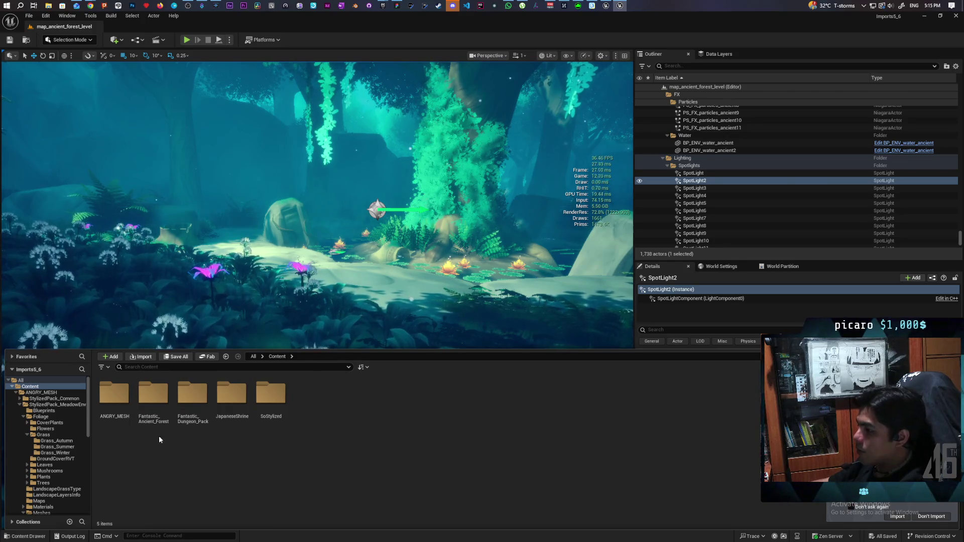
{"action": "double_click", "coordinate": [114, 393]}
{"action": "double_click", "coordinate": [153, 394]}
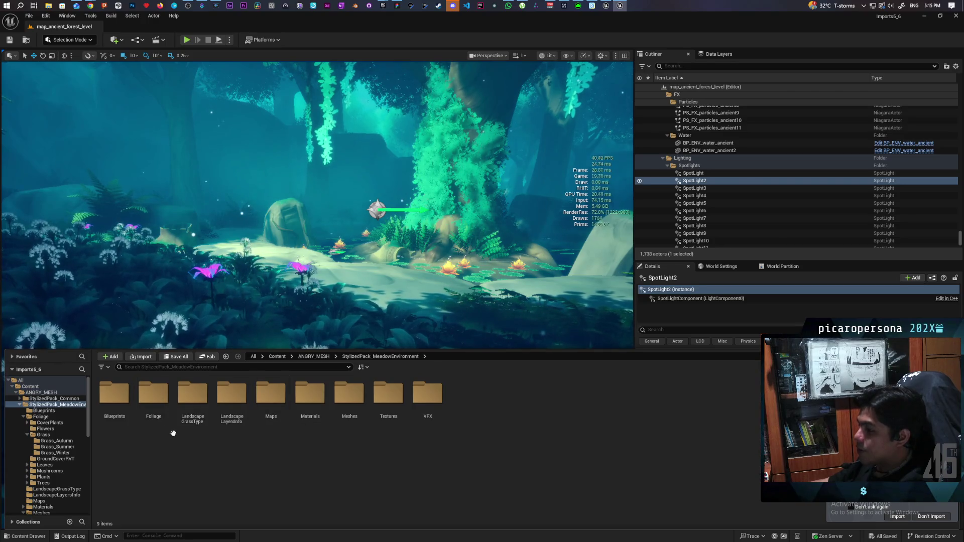
{"action": "double_click", "coordinate": [269, 403]}
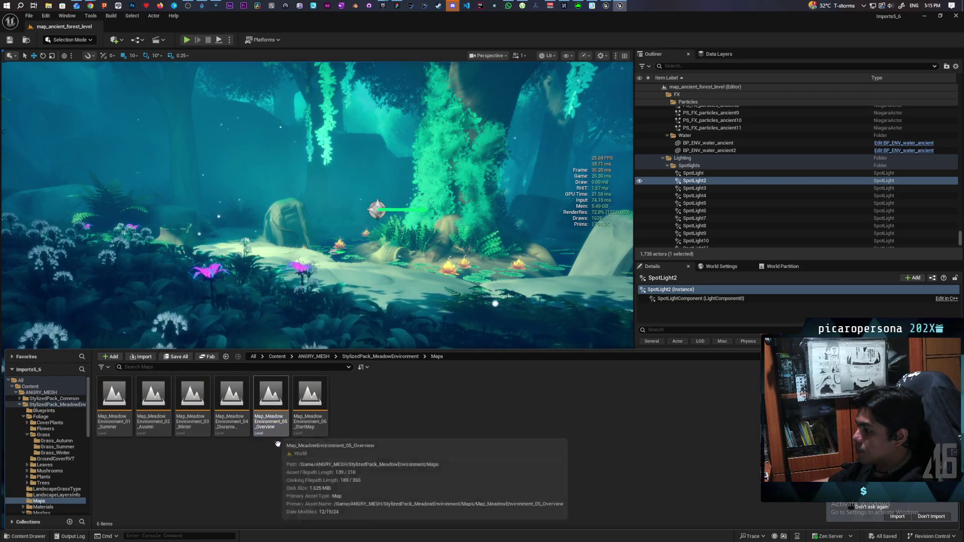
{"action": "left_click", "coordinate": [160, 424]}
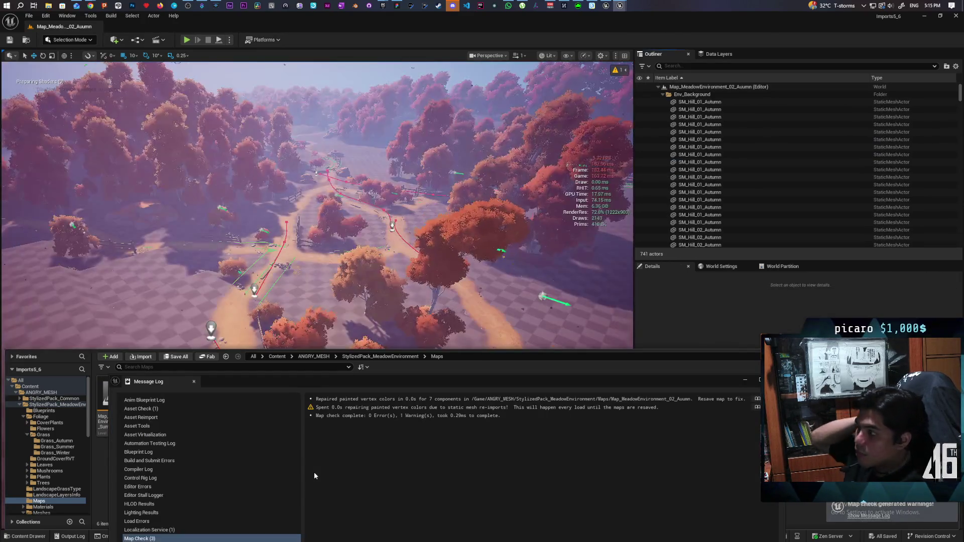
Bring the view down to the fence, survey the autumn hillside, and close the map-check log
{"action": "scroll", "coordinate": [404, 295], "scroll_direction": "up", "scroll_amount": 10}
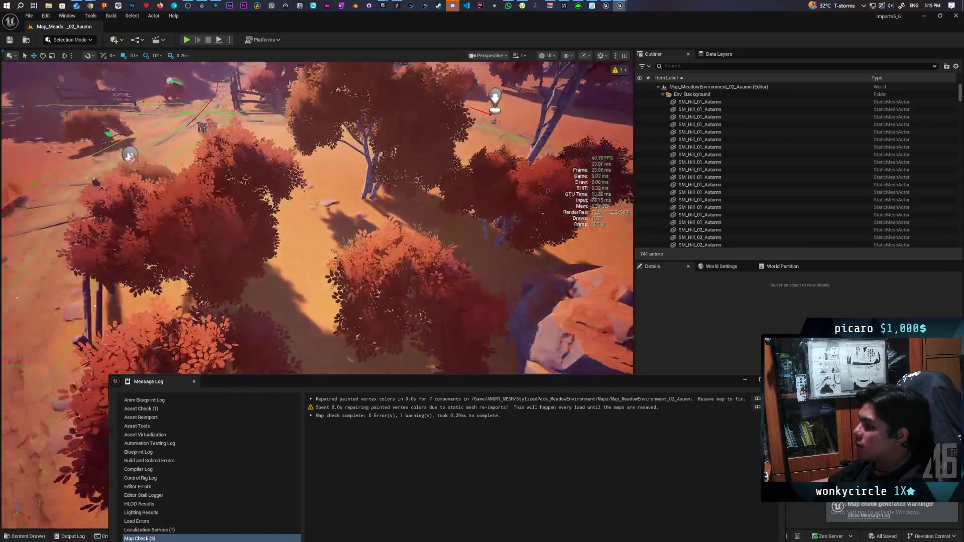
{"action": "mouse_move", "coordinate": [316, 215]}
{"action": "left_mouse_down"}
{"action": "mouse_move", "coordinate": [329, 171]}
{"action": "mouse_move", "coordinate": [327, 190]}
{"action": "mouse_move", "coordinate": [326, 174]}
{"action": "mouse_move", "coordinate": [349, 168]}
{"action": "mouse_move", "coordinate": [337, 165]}
{"action": "left_mouse_up"}
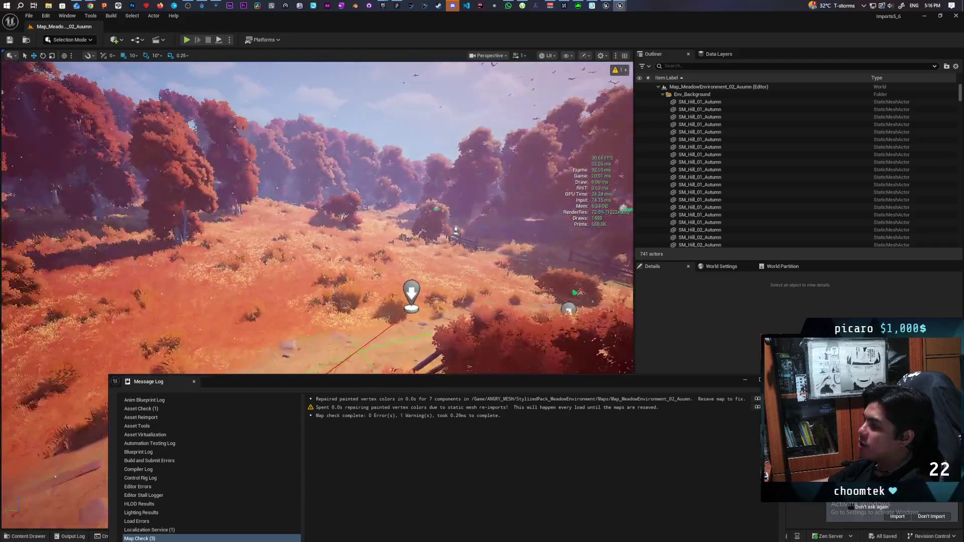
{"action": "left_click_drag", "start_coordinate": [336, 166], "coordinate": [308, 160]}
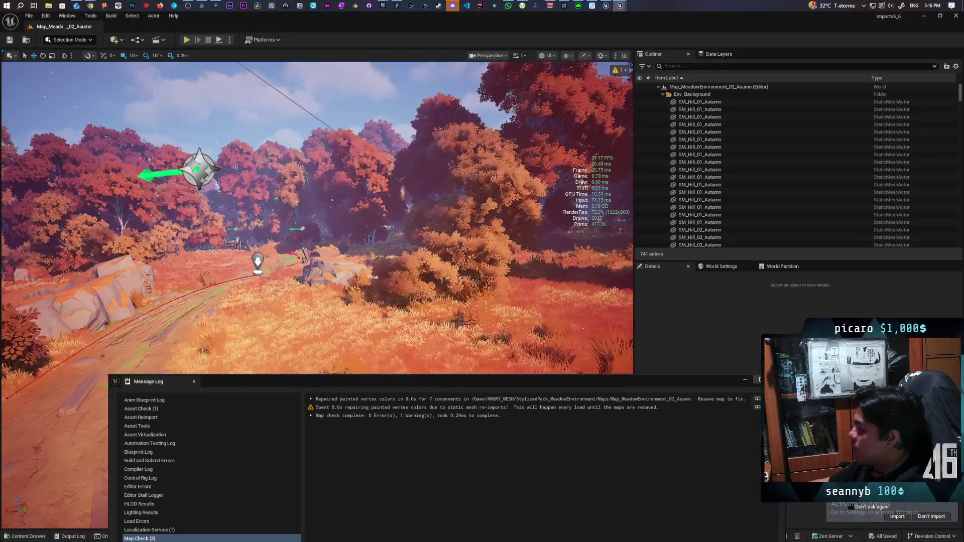
{"action": "left_click", "coordinate": [194, 381]}
Fly the view along the dirt path toward the orange-leaved trees and fence
{"action": "key", "text": "w"}
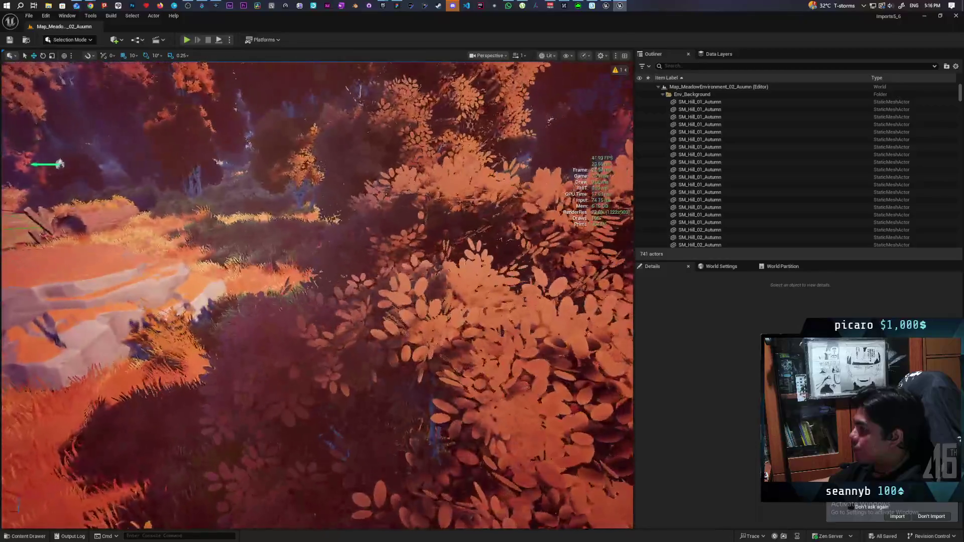
{"action": "key", "text": "s"}
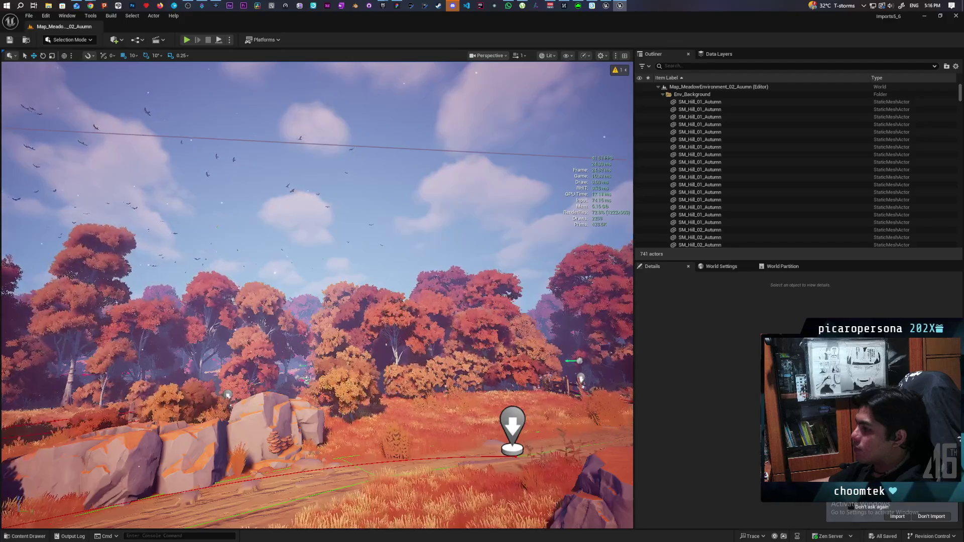
{"action": "key", "text": "w"}
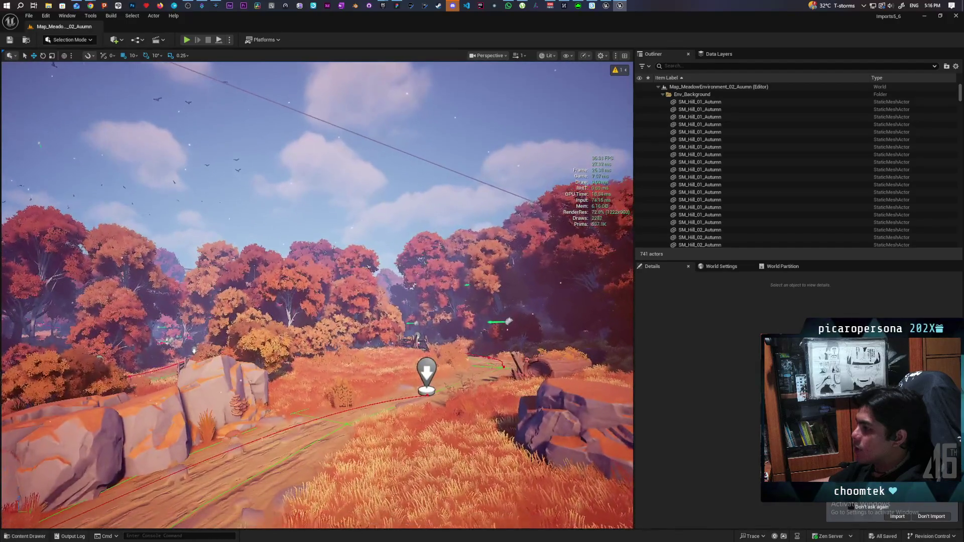
{"action": "key", "text": "w"}
{"action": "key", "text": "a"}
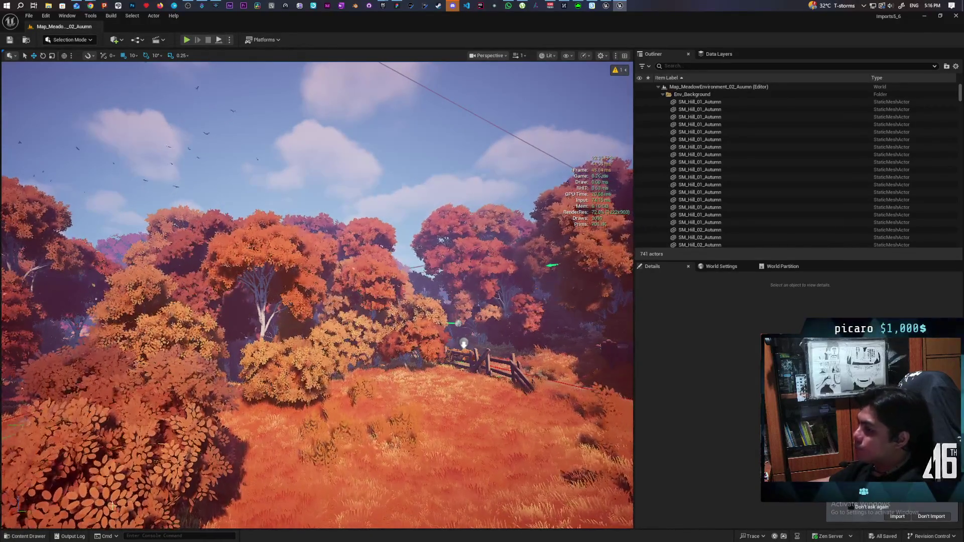
{"action": "key", "text": "grave"}
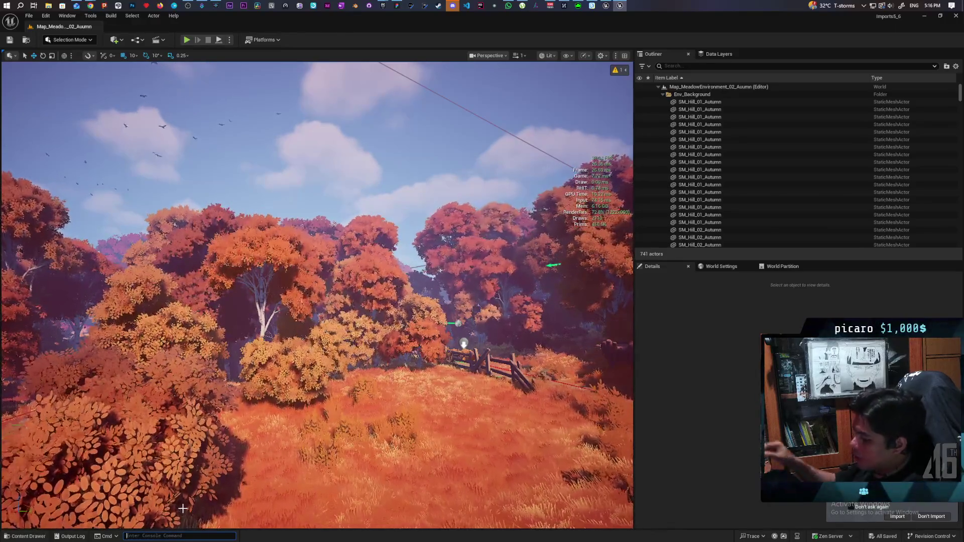
Run the console command r.AntiAliasingMethod 2, picked from the autocomplete list
{"action": "type", "text": "anti"}
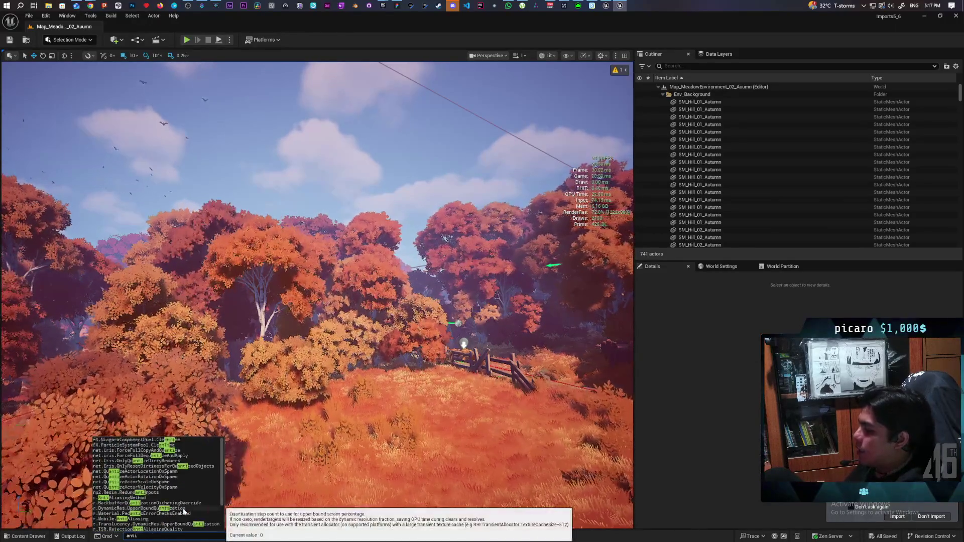
{"action": "type", "text": "a"}
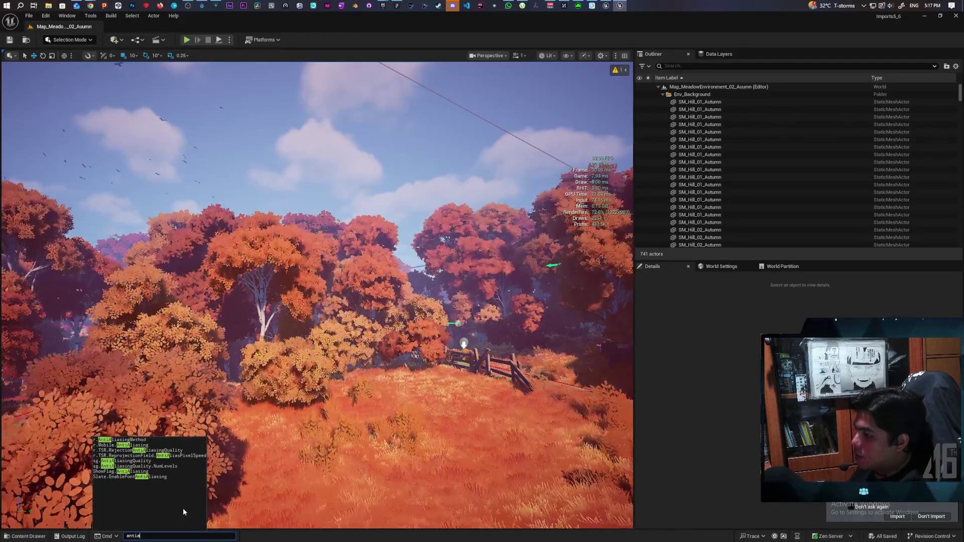
{"action": "key", "text": "Down"}
{"action": "key", "text": "Down"}
{"action": "key", "text": "Down"}
{"action": "key", "text": "Up"}
{"action": "key", "text": "Up"}
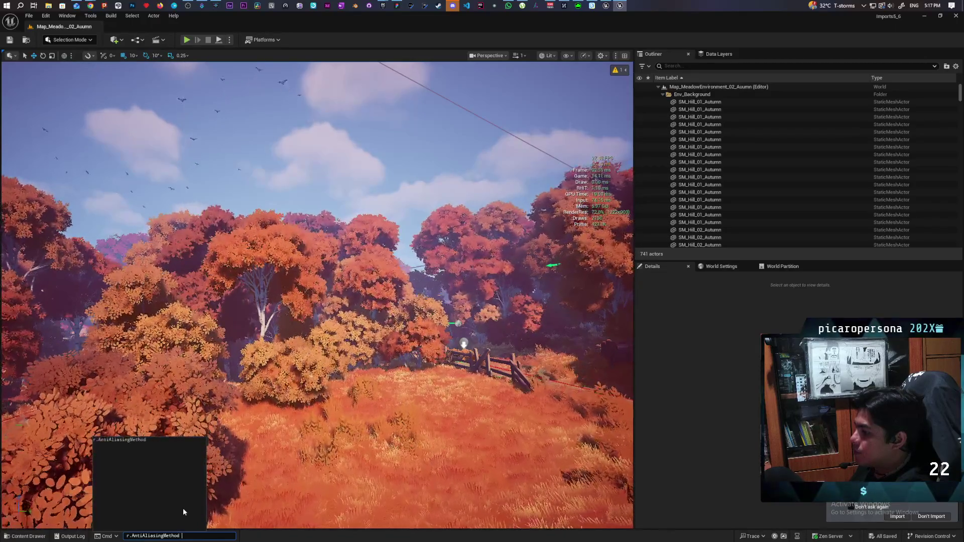
{"action": "type", "text": "2"}
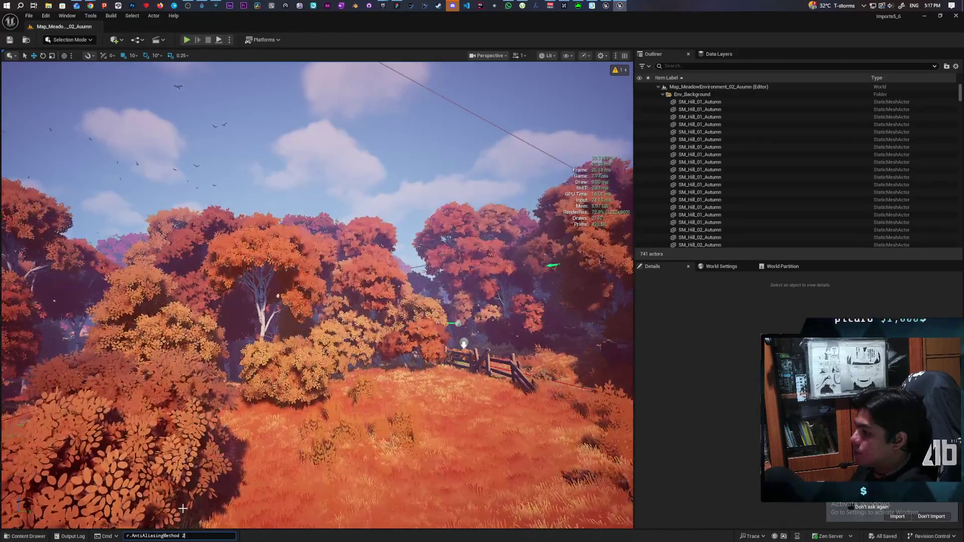
{"action": "key", "text": "Return"}
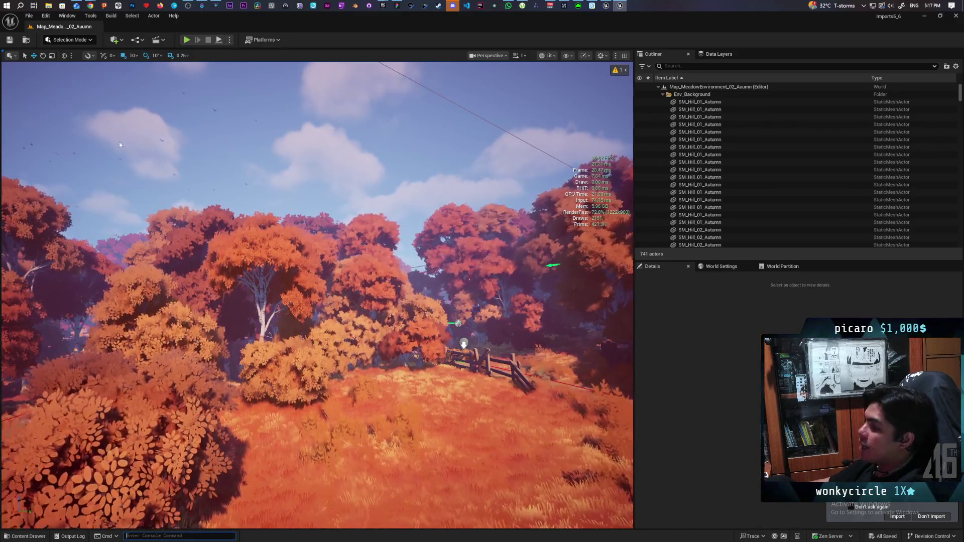
In the Content Drawer, browse to Fantastic_Ancient_Forest > maps and choose map_ancient_forest_level
{"action": "key", "text": "ctrl+space"}
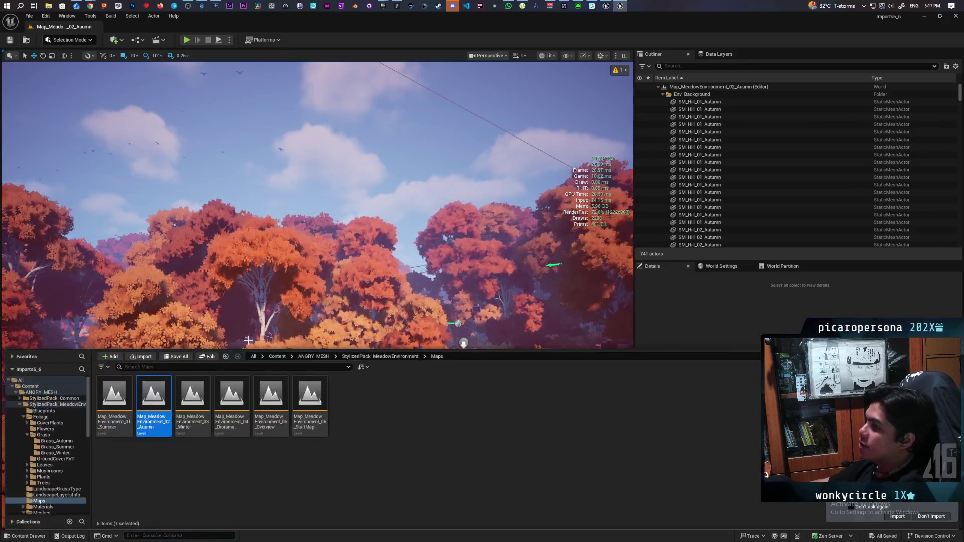
{"action": "left_click", "coordinate": [277, 356]}
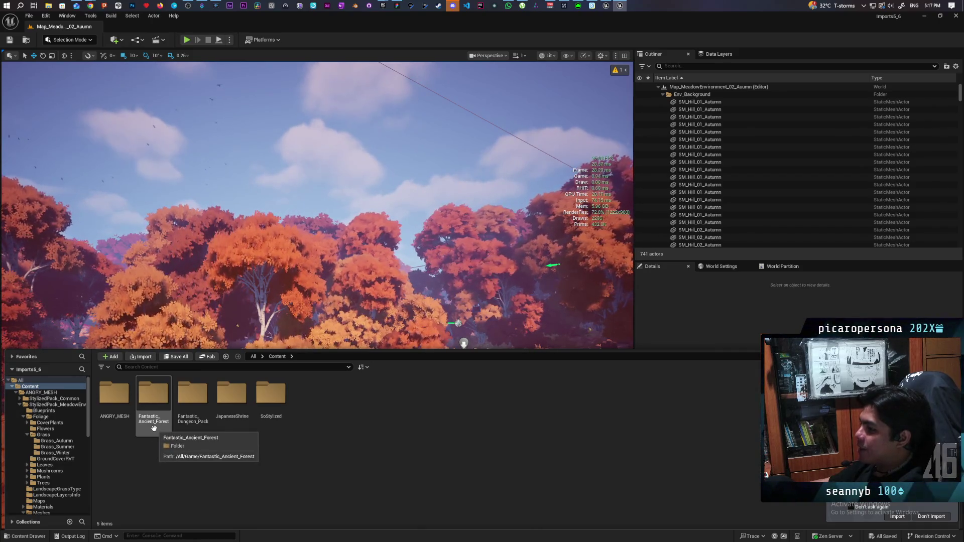
{"action": "double_click", "coordinate": [154, 427]}
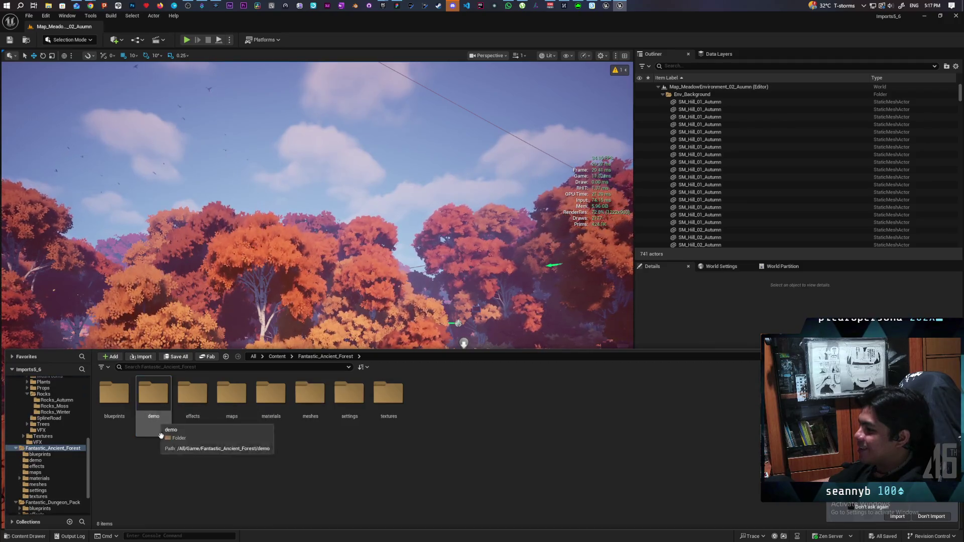
{"action": "left_click", "coordinate": [231, 397]}
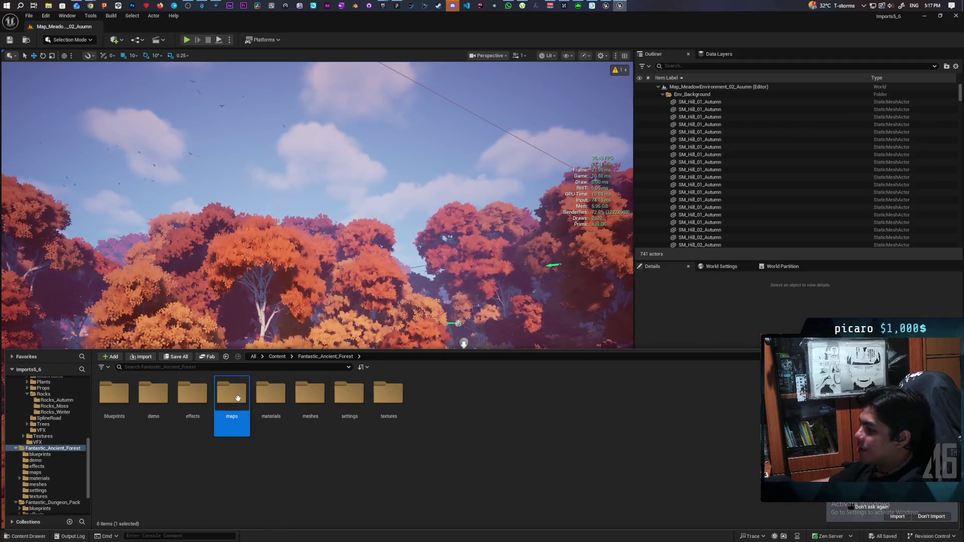
{"action": "double_click", "coordinate": [238, 398]}
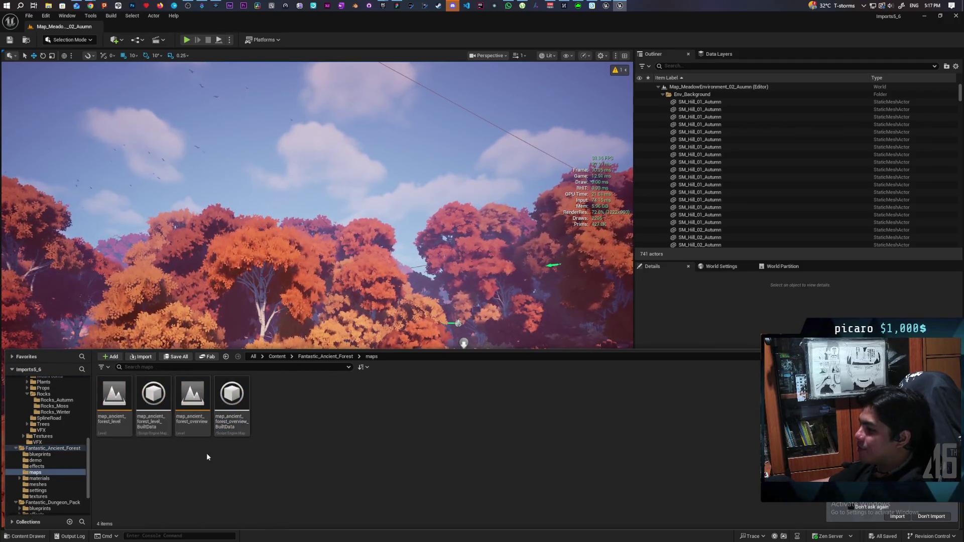
{"action": "left_click", "coordinate": [118, 399]}
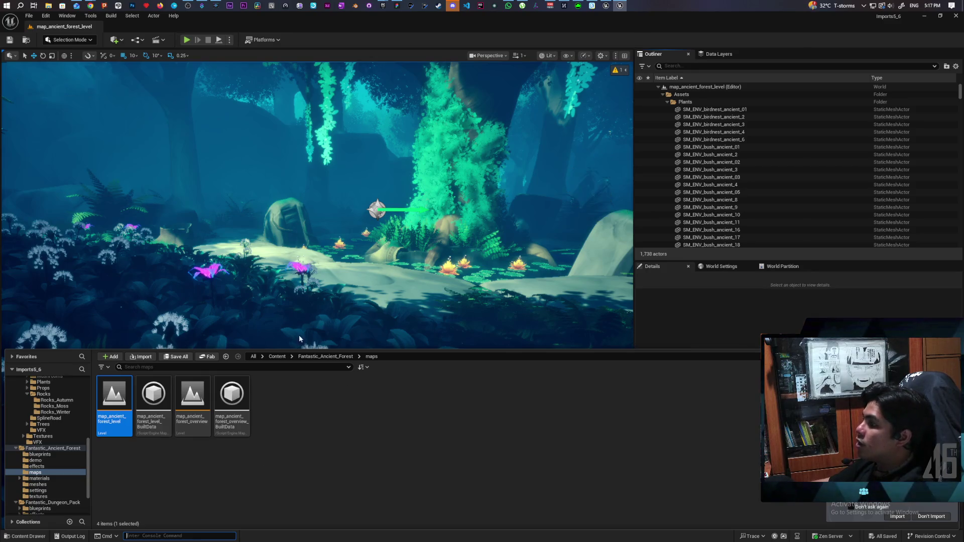
Fly through the teal forest toward the stone and canopy, then select the large foreground tree
{"action": "left_click_drag", "start_coordinate": [328, 285], "coordinate": [336, 256]}
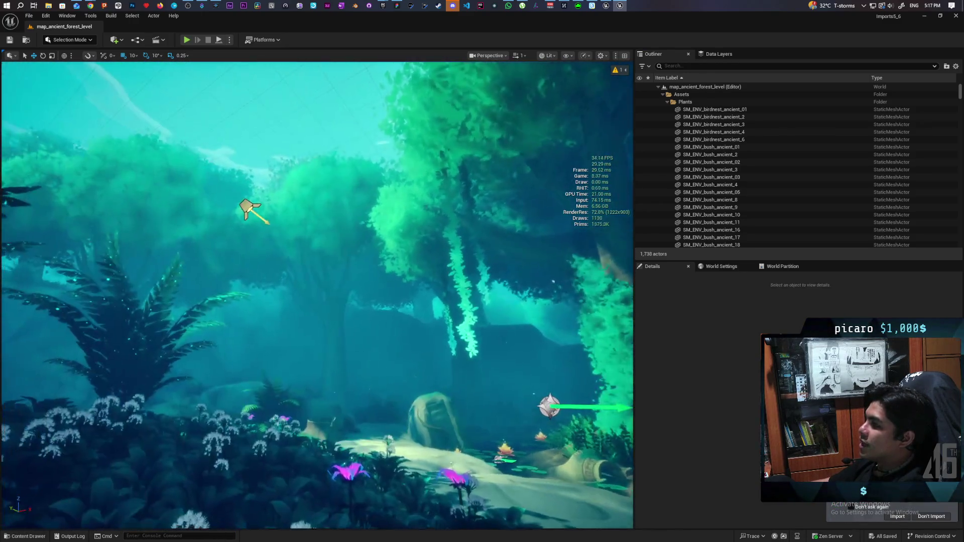
{"action": "mouse_move", "coordinate": [337, 256]}
{"action": "left_mouse_down"}
{"action": "mouse_move", "coordinate": [312, 267]}
{"action": "mouse_move", "coordinate": [412, 276]}
{"action": "mouse_move", "coordinate": [351, 277]}
{"action": "left_mouse_up"}
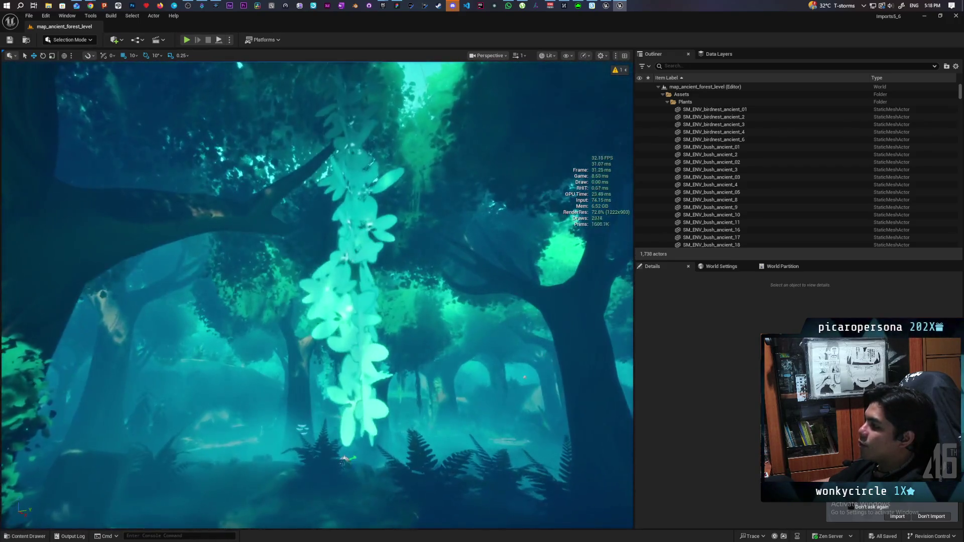
{"action": "left_click_drag", "start_coordinate": [351, 276], "coordinate": [406, 276]}
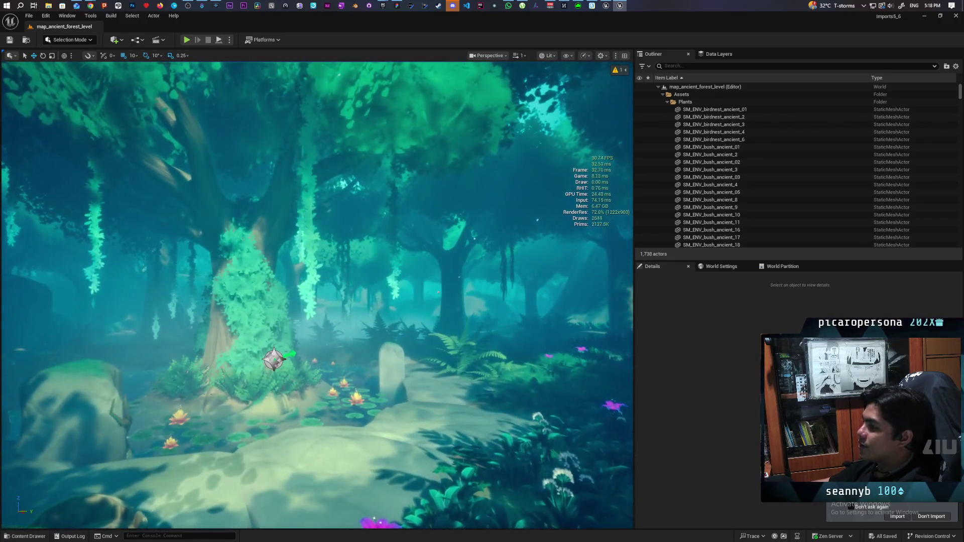
{"action": "mouse_move", "coordinate": [316, 301]}
{"action": "left_mouse_down"}
{"action": "mouse_move", "coordinate": [308, 244]}
{"action": "mouse_move", "coordinate": [286, 236]}
{"action": "left_mouse_up"}
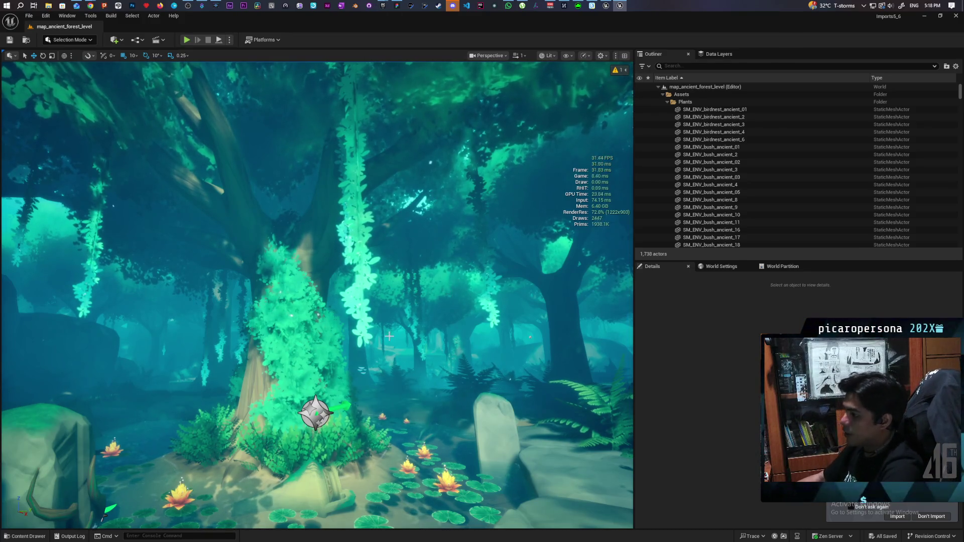
{"action": "left_click_drag", "start_coordinate": [412, 367], "coordinate": [413, 316]}
{"action": "left_click", "coordinate": [269, 383]}
Locate the selected tree's SM_ENV_tree_ancient_02 mesh and open it in a mesh editor window
{"action": "mouse_move", "coordinate": [269, 383]}
{"action": "left_mouse_down"}
{"action": "mouse_move", "coordinate": [269, 371]}
{"action": "mouse_move", "coordinate": [301, 351]}
{"action": "mouse_move", "coordinate": [271, 336]}
{"action": "left_mouse_up"}
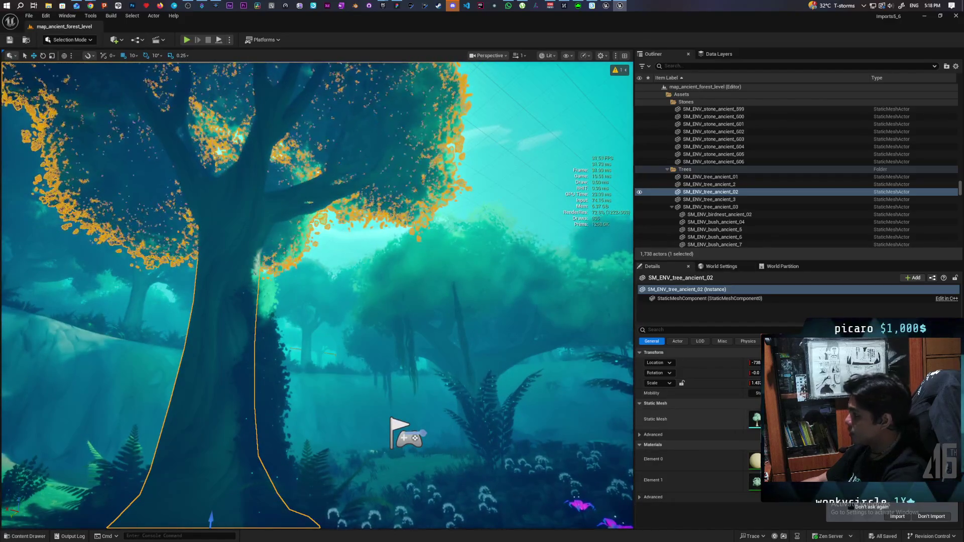
{"action": "key", "text": "ctrl+space"}
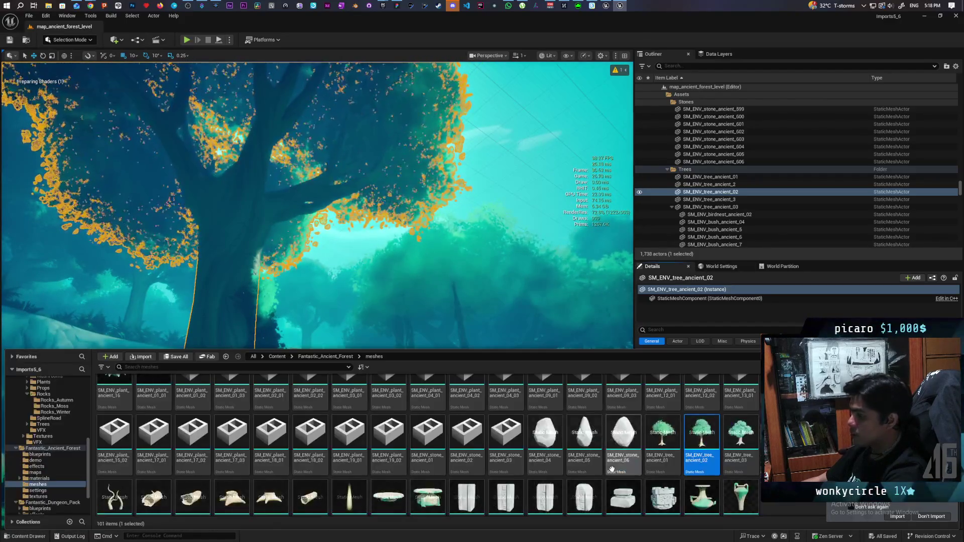
{"action": "double_click", "coordinate": [707, 440]}
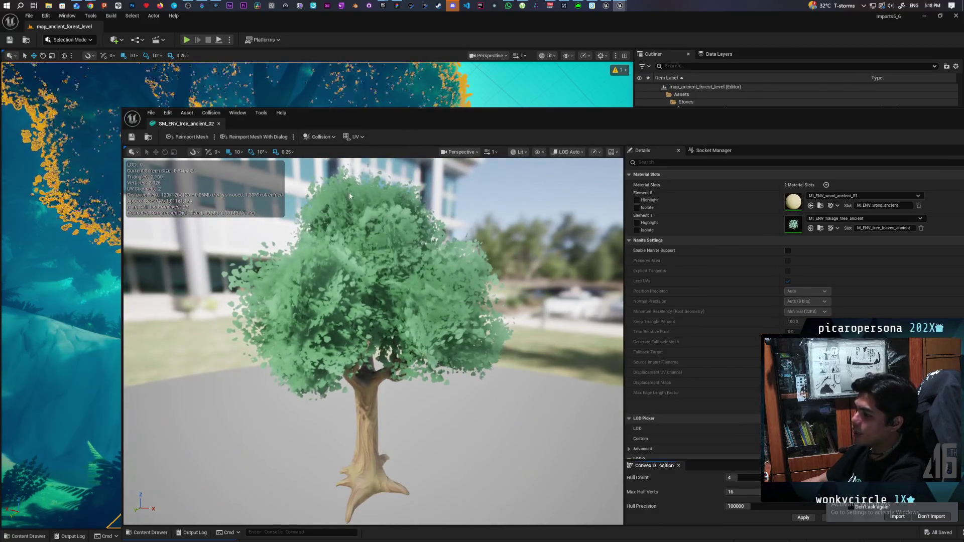
{"action": "left_click", "coordinate": [26, 536]}
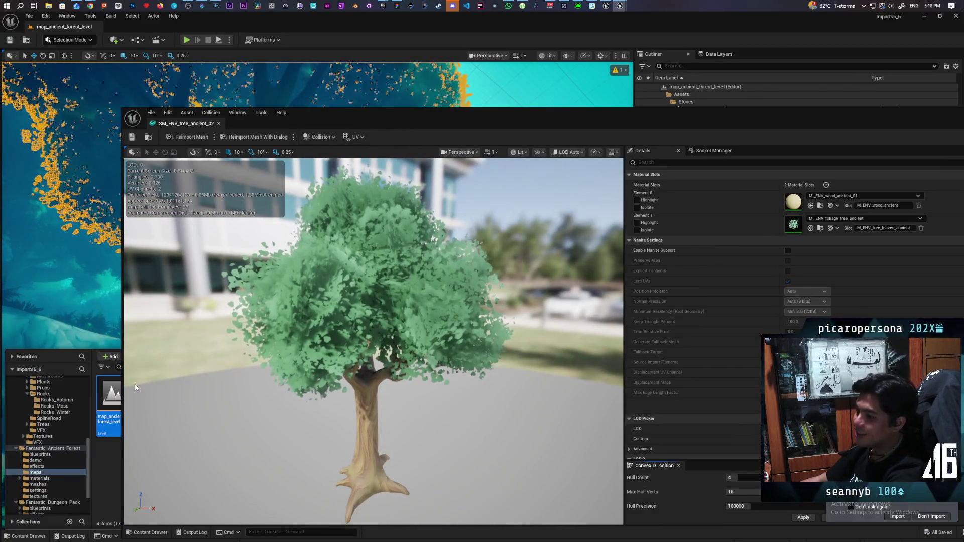
{"action": "left_click_drag", "start_coordinate": [458, 127], "coordinate": [424, 476]}
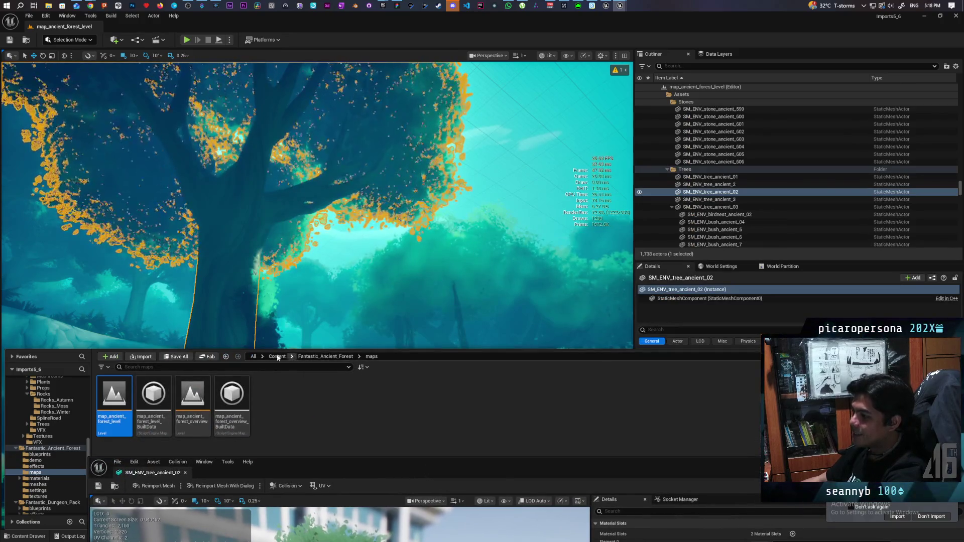
Browse to ANGRY_MESH > StylizedPack_MeadowEnvironment > Maps and open the Autumn meadow level
{"action": "left_click", "coordinate": [278, 357]}
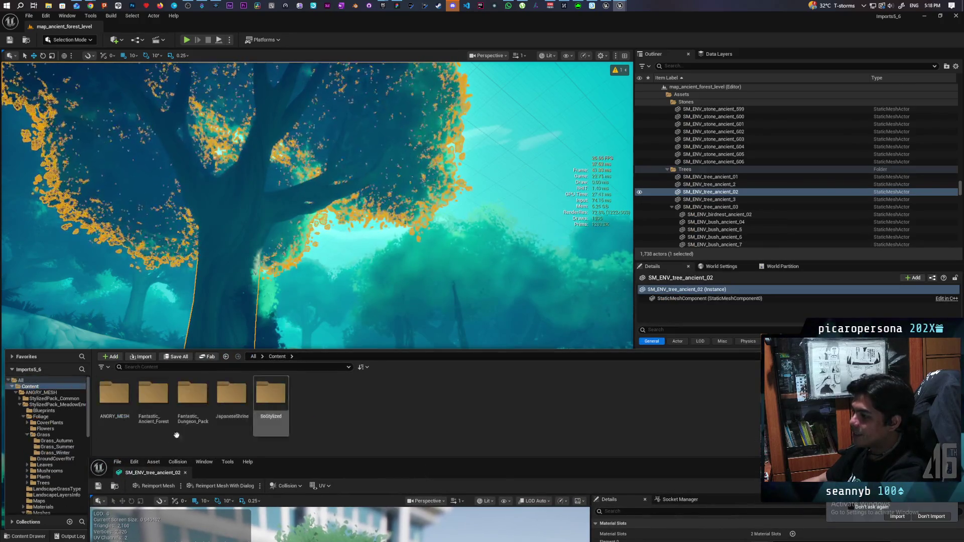
{"action": "double_click", "coordinate": [126, 396]}
{"action": "double_click", "coordinate": [154, 396]}
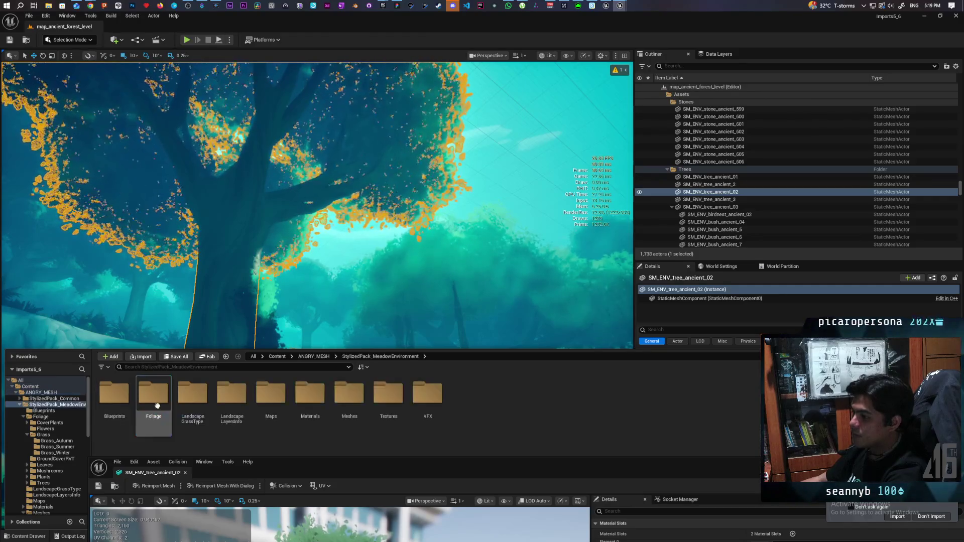
{"action": "double_click", "coordinate": [271, 397]}
{"action": "double_click", "coordinate": [153, 406]}
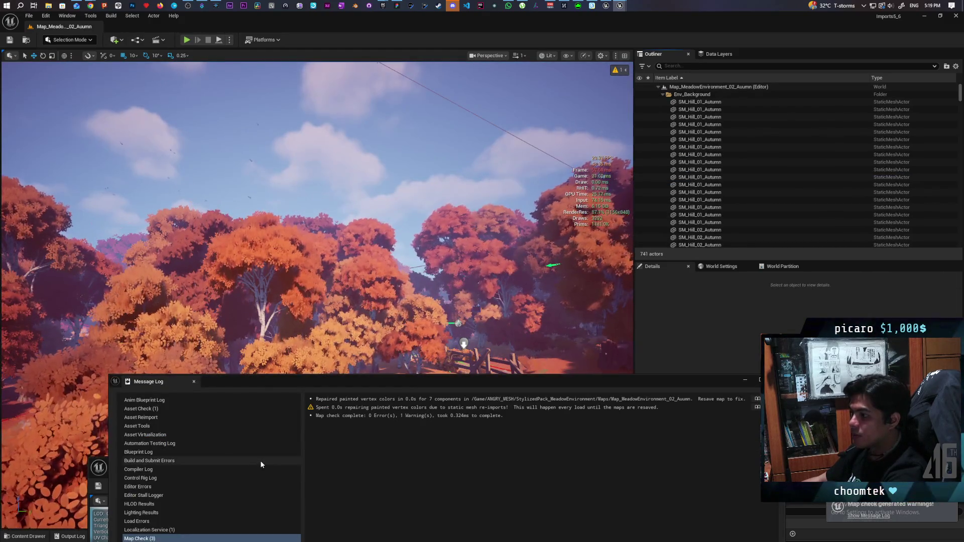
Load Map_MeadowEnvironment_01_Summer and close the map check log
{"action": "left_click_drag", "start_coordinate": [277, 377], "coordinate": [547, 240]}
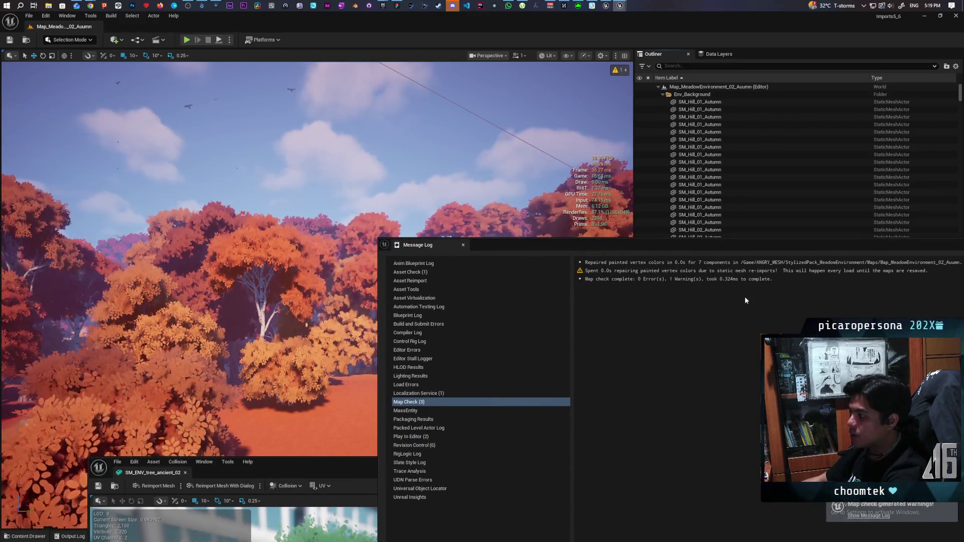
{"action": "key", "text": "ctrl+space"}
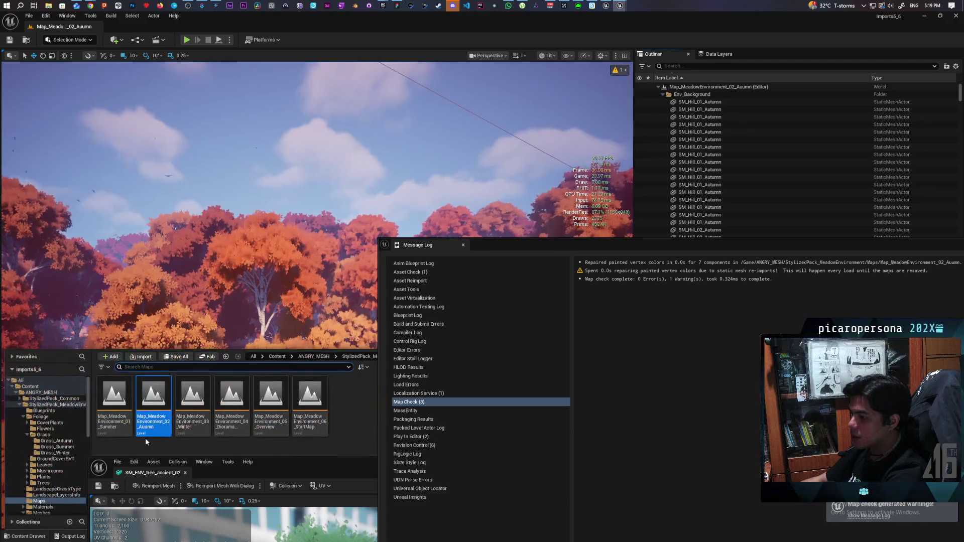
{"action": "double_click", "coordinate": [114, 402]}
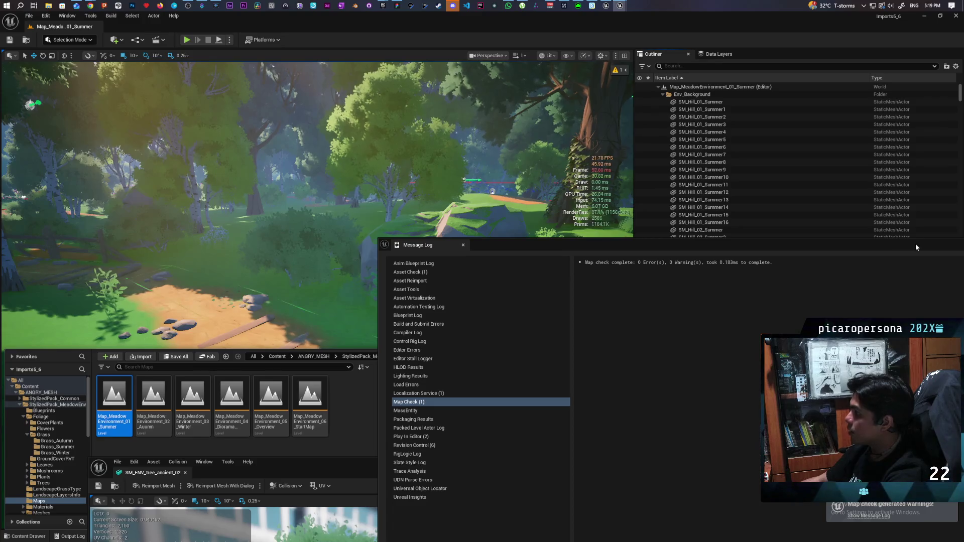
{"action": "left_click", "coordinate": [812, 230]}
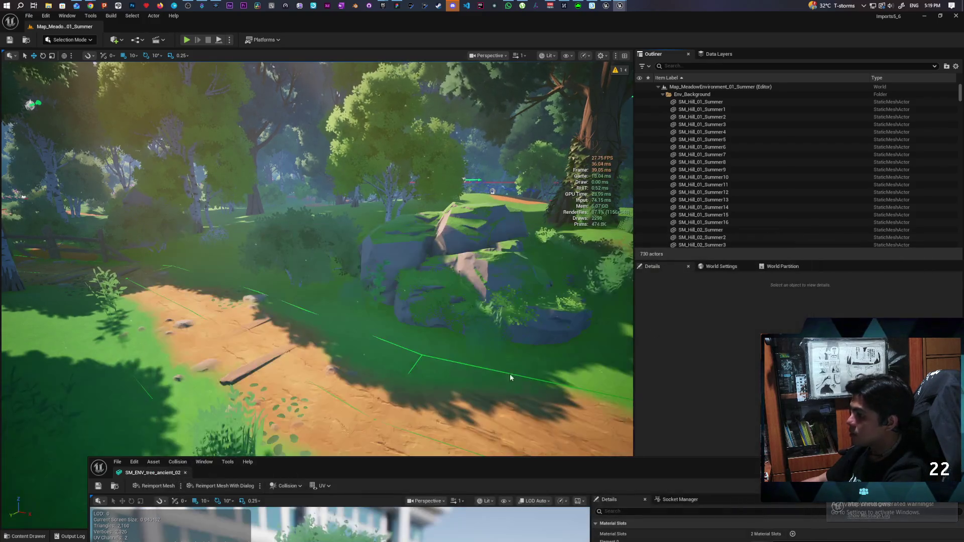
Bring the SM_ENV_tree_ancient_02 mesh window back into view over the level
{"action": "mouse_move", "coordinate": [307, 470]}
{"action": "left_mouse_down"}
{"action": "mouse_move", "coordinate": [547, 194]}
{"action": "mouse_move", "coordinate": [546, 103]}
{"action": "mouse_move", "coordinate": [436, 105]}
{"action": "left_mouse_up"}
{"action": "key", "text": "ctrl+space"}
{"action": "left_click", "coordinate": [526, 111]}
Drag SM_ENV_tree_ancient_02 into the summer meadow viewport, select it, and close the mesh editor
{"action": "key", "text": "ctrl+space"}
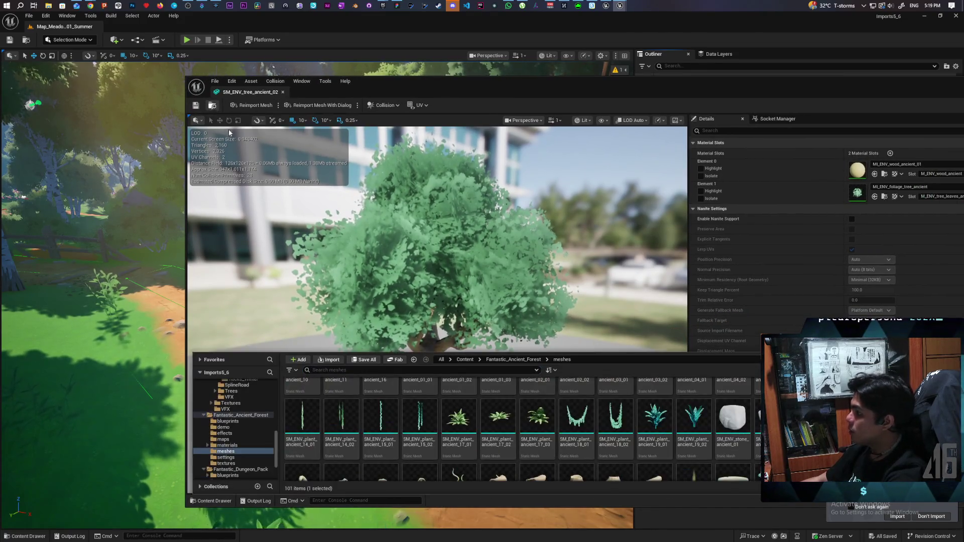
{"action": "mouse_move", "coordinate": [637, 86]}
{"action": "left_mouse_down"}
{"action": "mouse_move", "coordinate": [510, 95]}
{"action": "mouse_move", "coordinate": [563, 106]}
{"action": "left_mouse_up"}
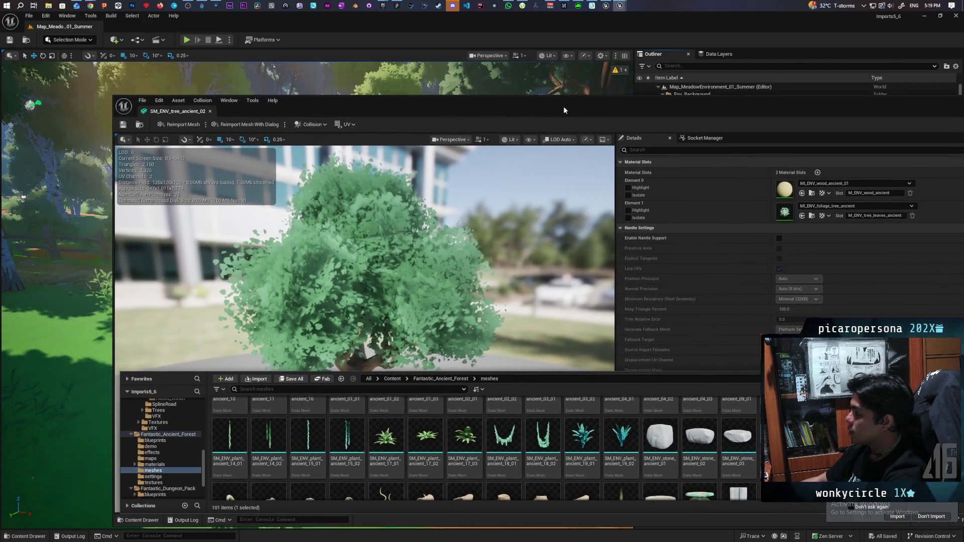
{"action": "left_click", "coordinate": [73, 311]}
{"action": "left_click_drag", "start_coordinate": [74, 311], "coordinate": [83, 404]}
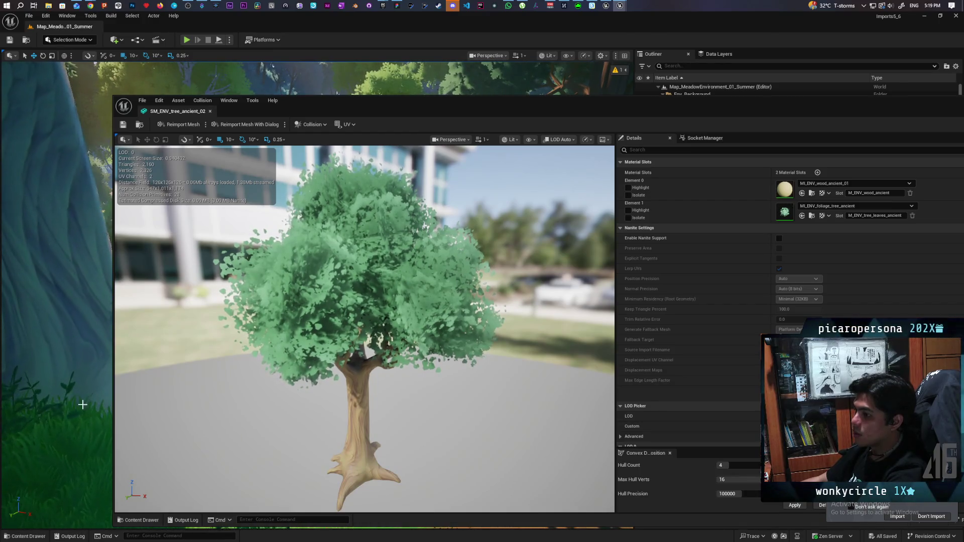
{"action": "left_click", "coordinate": [83, 403]}
{"action": "left_click_drag", "start_coordinate": [481, 113], "coordinate": [434, 170]}
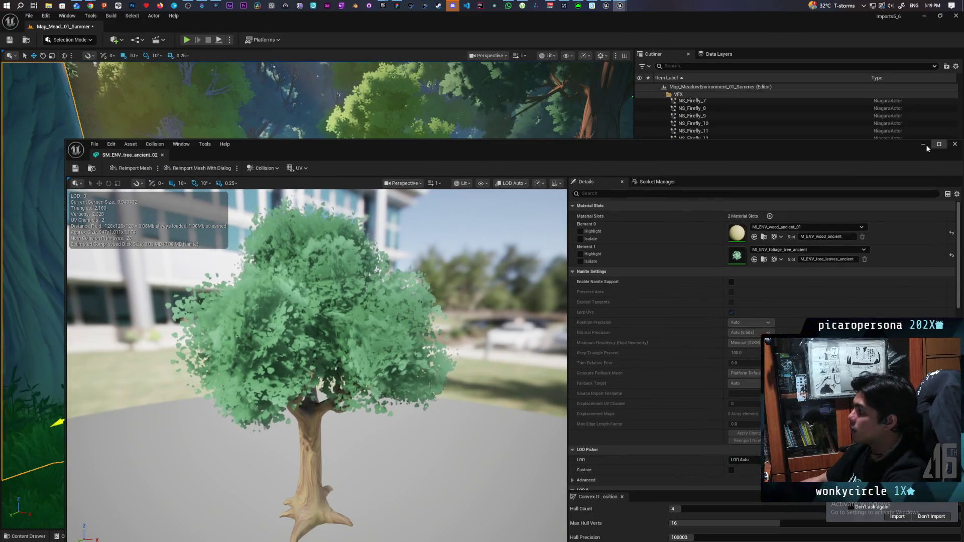
{"action": "left_click", "coordinate": [927, 145]}
Frame the placed ancient tree and inspect it from below, above and ground level, then deselect it
{"action": "key", "text": "f"}
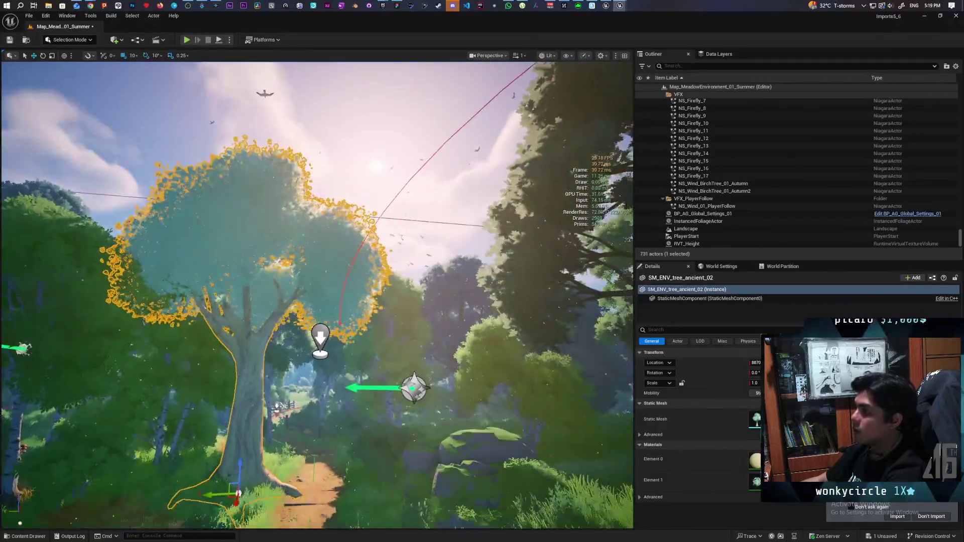
{"action": "key", "text": "s"}
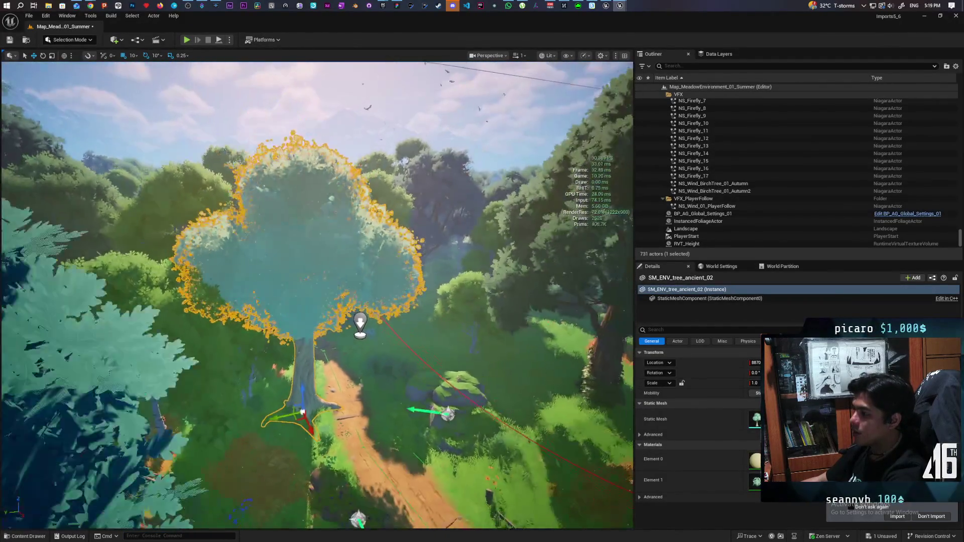
{"action": "key", "text": "e"}
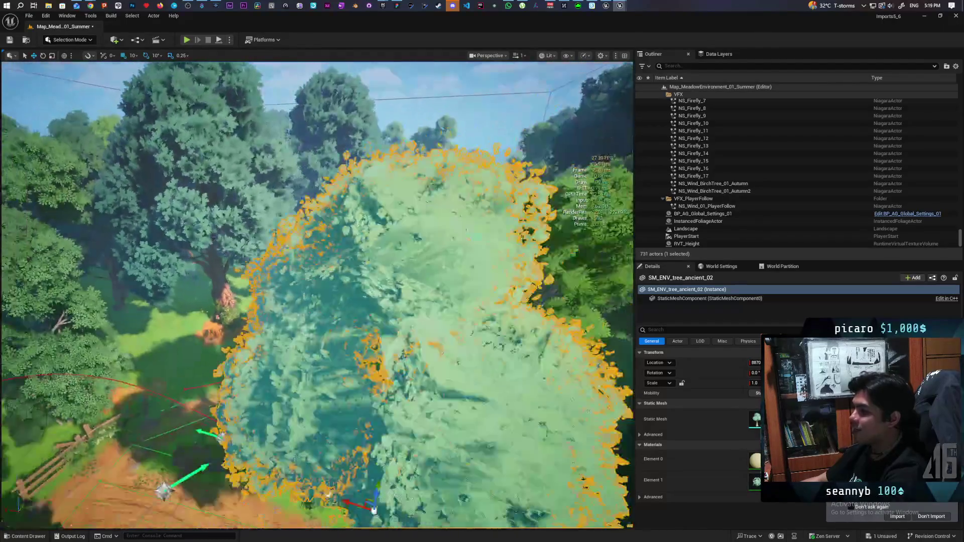
{"action": "key", "text": "w"}
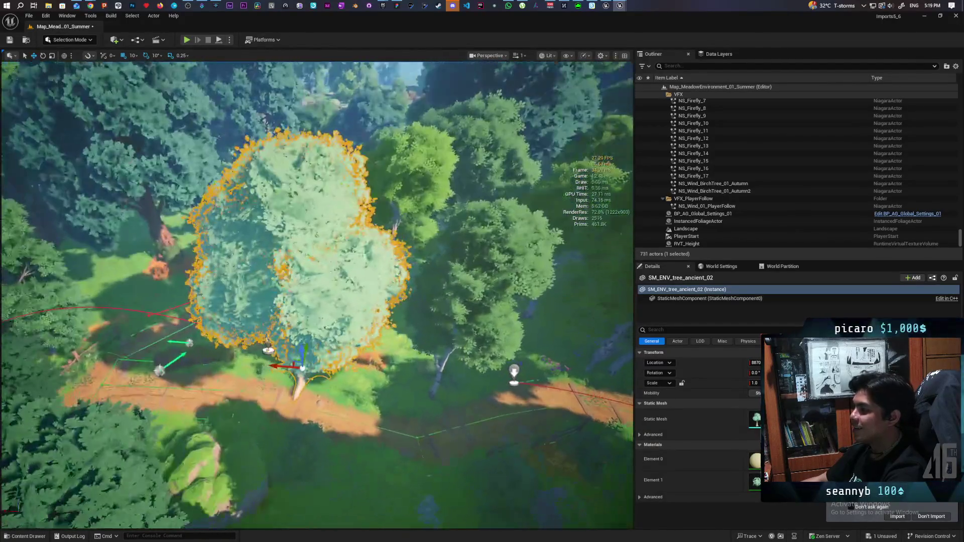
{"action": "key", "text": "w"}
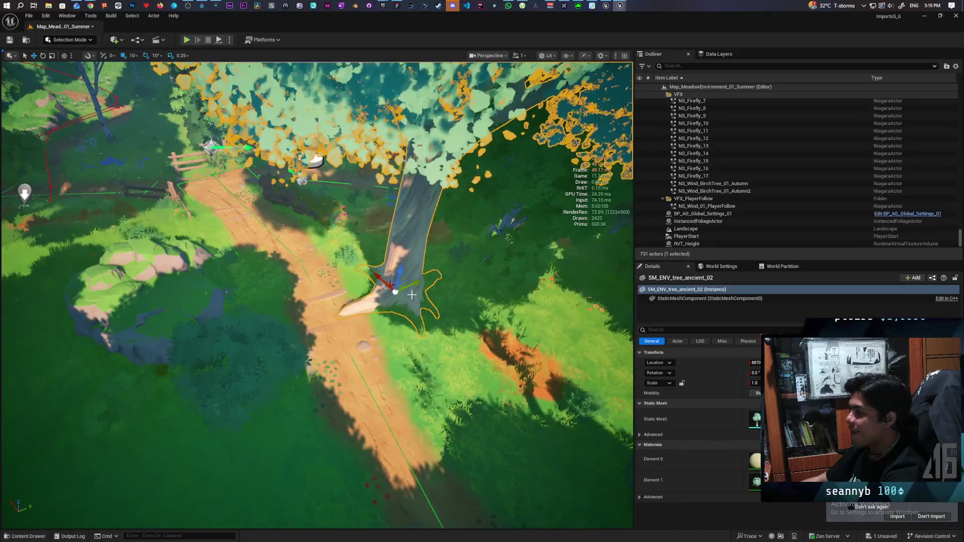
{"action": "key", "text": "e"}
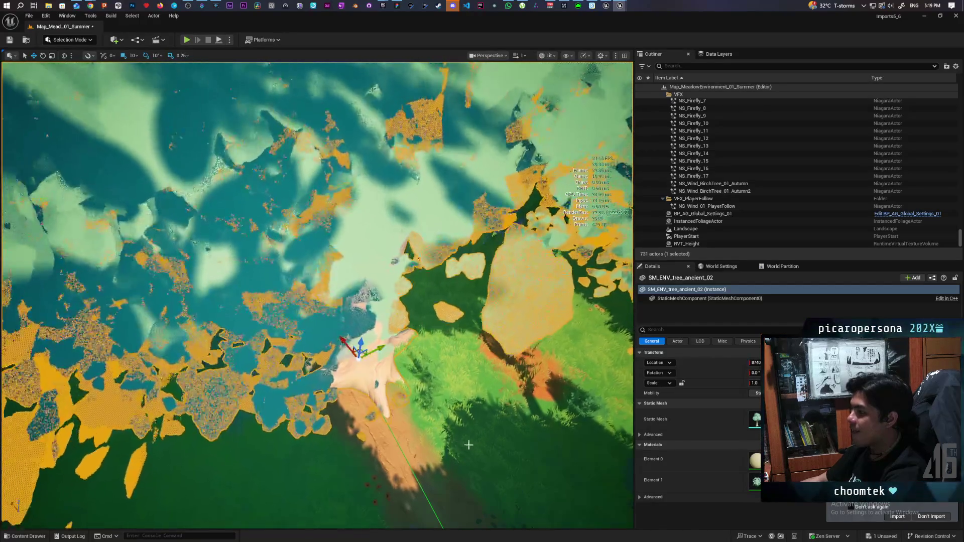
{"action": "key", "text": "q"}
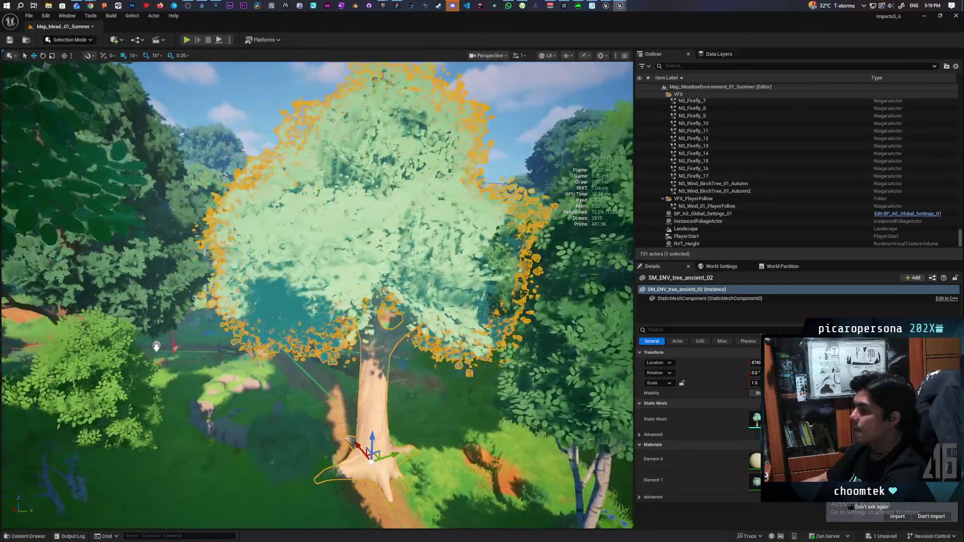
{"action": "key", "text": "w"}
{"action": "key", "text": "Escape"}
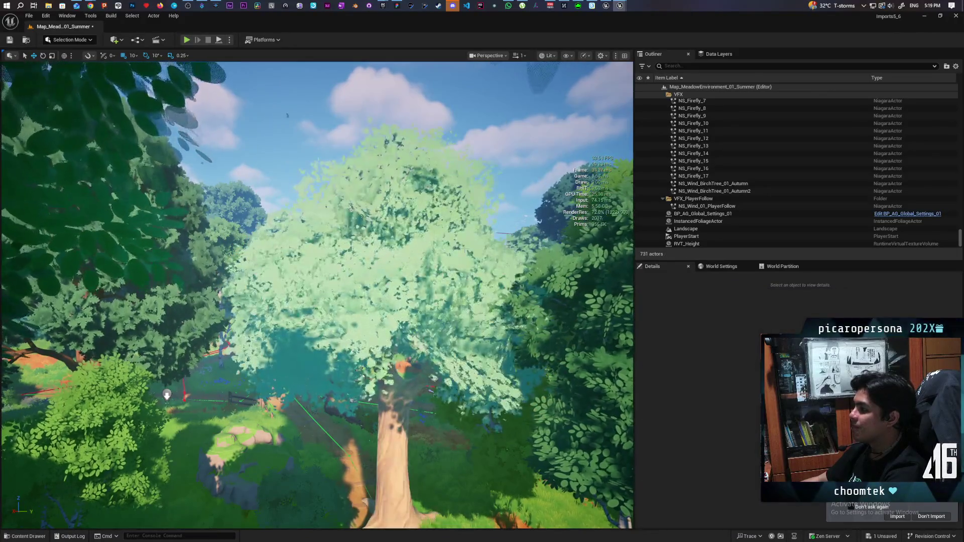
Fly through the canopy and down the forest path back to the tree's trunk
{"action": "key", "text": "w"}
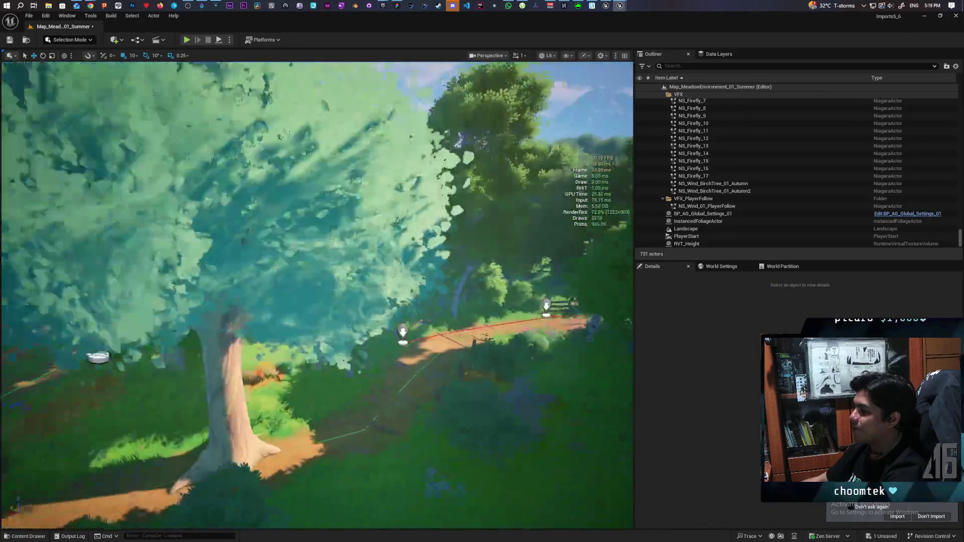
{"action": "key", "text": "w"}
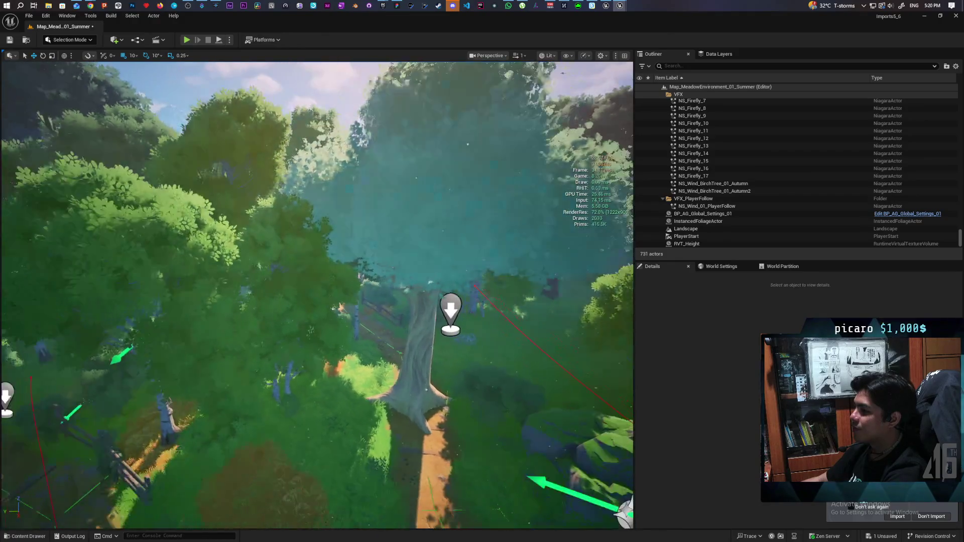
{"action": "key", "text": "s"}
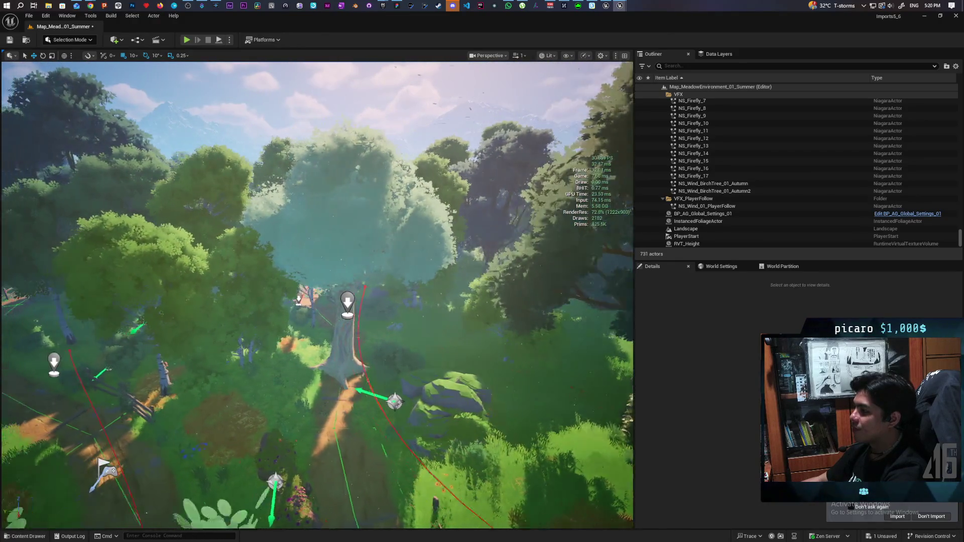
{"action": "key", "text": "w"}
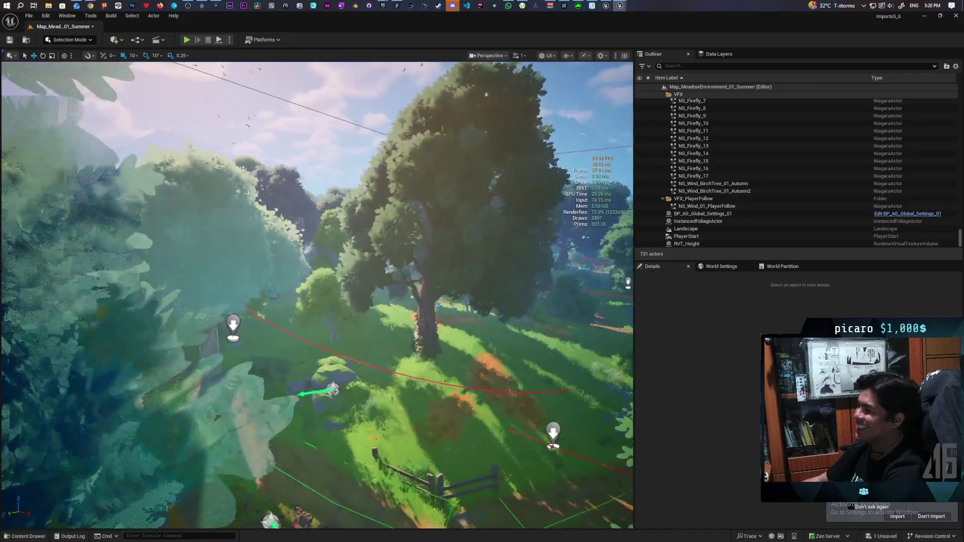
{"action": "key", "text": "s"}
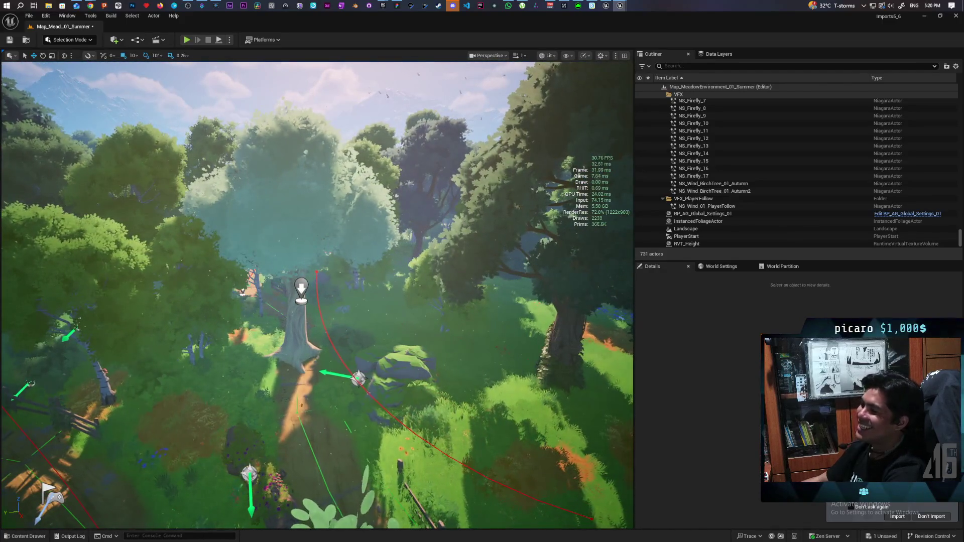
{"action": "key", "text": "w"}
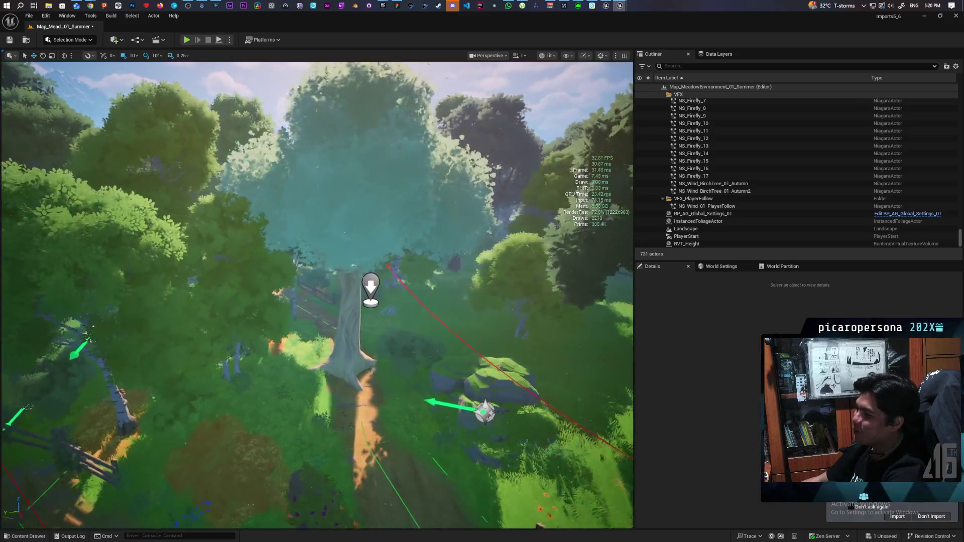
{"action": "key", "text": "w"}
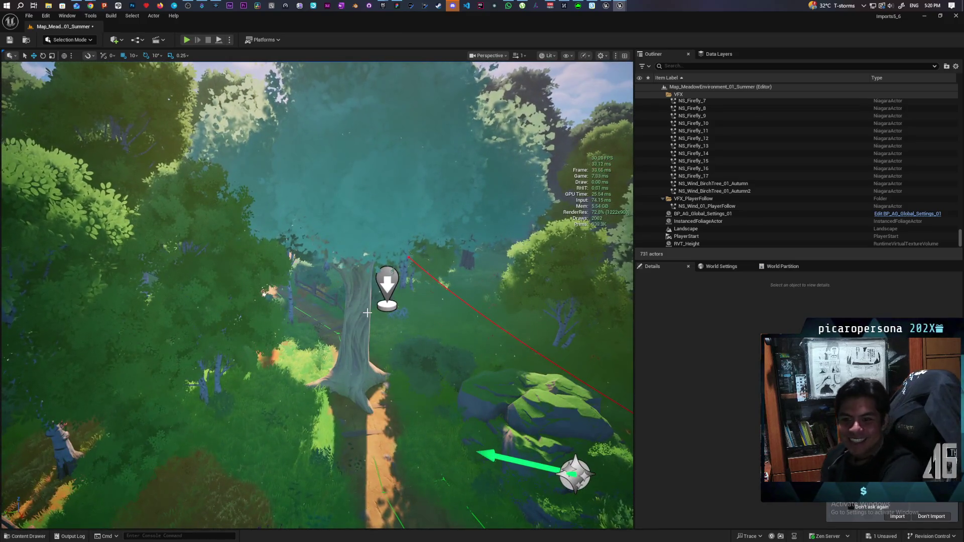
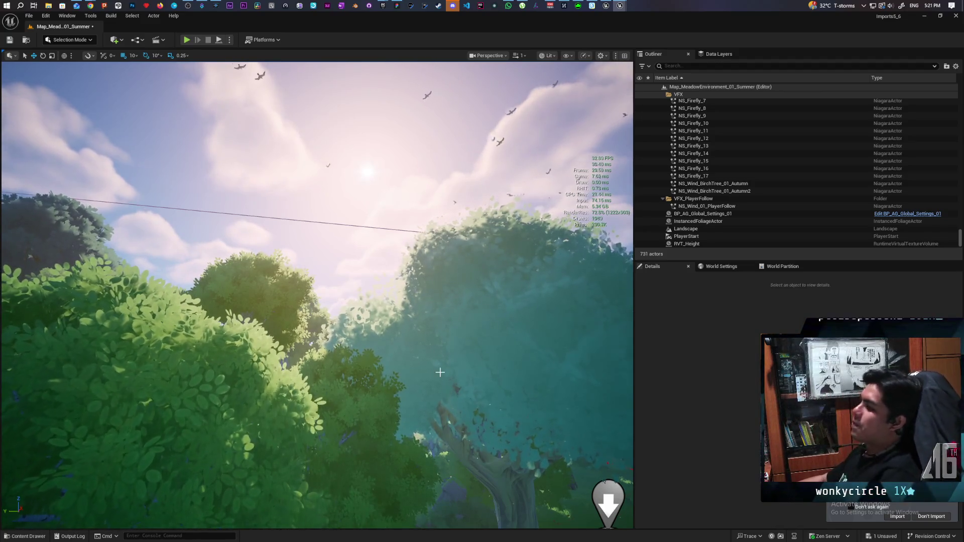
Select the ancient tree SM_ENV_tree_ancient_02 by the forest path and fly around to inspect it
{"action": "left_click_drag", "start_coordinate": [380, 353], "coordinate": [380, 397]}
{"action": "left_click", "coordinate": [301, 318]}
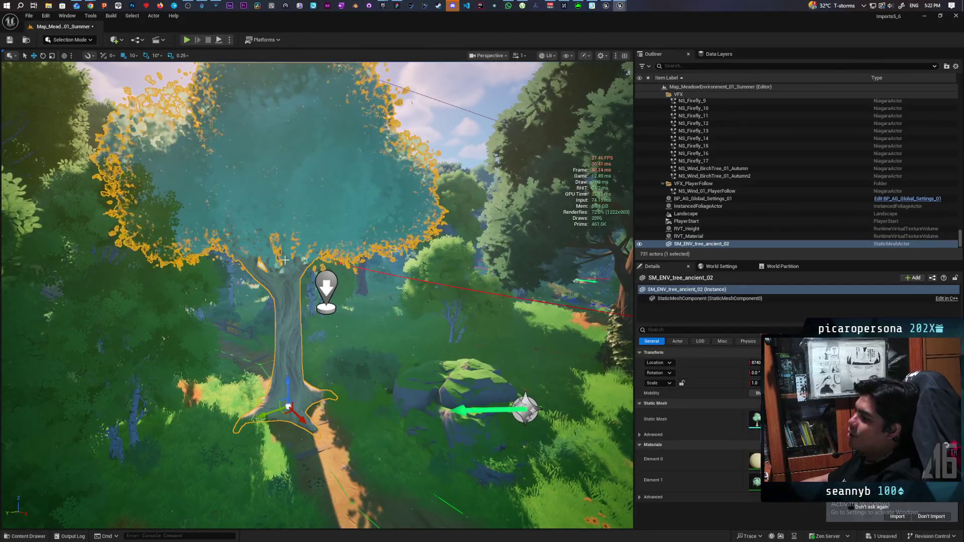
{"action": "mouse_move", "coordinate": [350, 368]}
{"action": "left_mouse_down"}
{"action": "mouse_move", "coordinate": [350, 342]}
{"action": "mouse_move", "coordinate": [350, 371]}
{"action": "mouse_move", "coordinate": [350, 351]}
{"action": "left_mouse_up"}
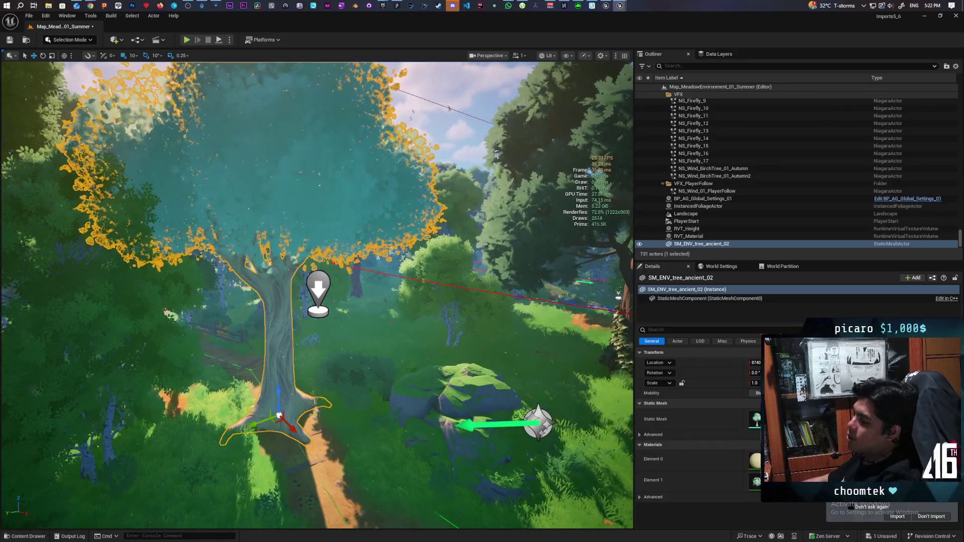
{"action": "mouse_move", "coordinate": [350, 352]}
{"action": "left_mouse_down"}
{"action": "mouse_move", "coordinate": [349, 407]}
{"action": "mouse_move", "coordinate": [350, 386]}
{"action": "mouse_move", "coordinate": [350, 397]}
{"action": "left_mouse_up"}
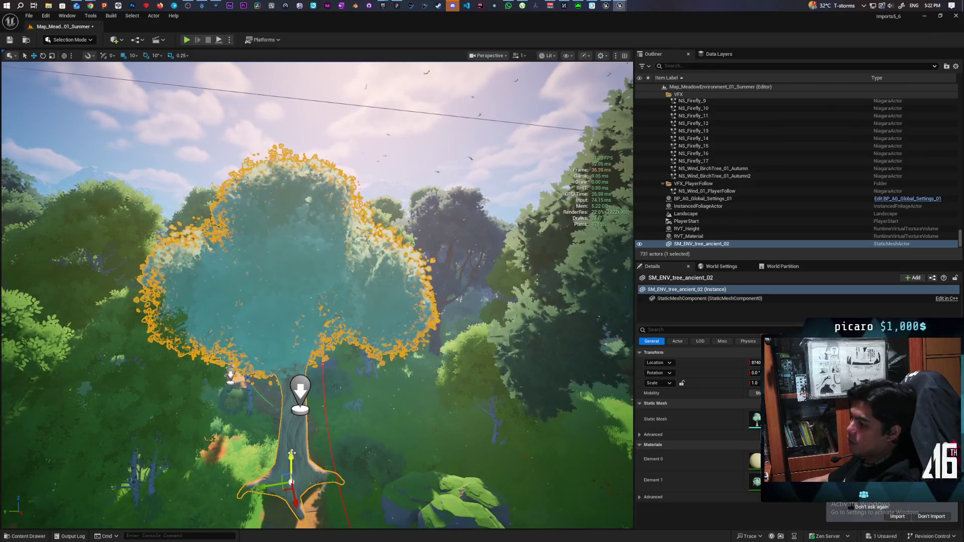
Delete SM_ENV_tree_ancient_02, leaving 730 actors, and turn the view toward the distant mountains
{"action": "key", "text": "Delete"}
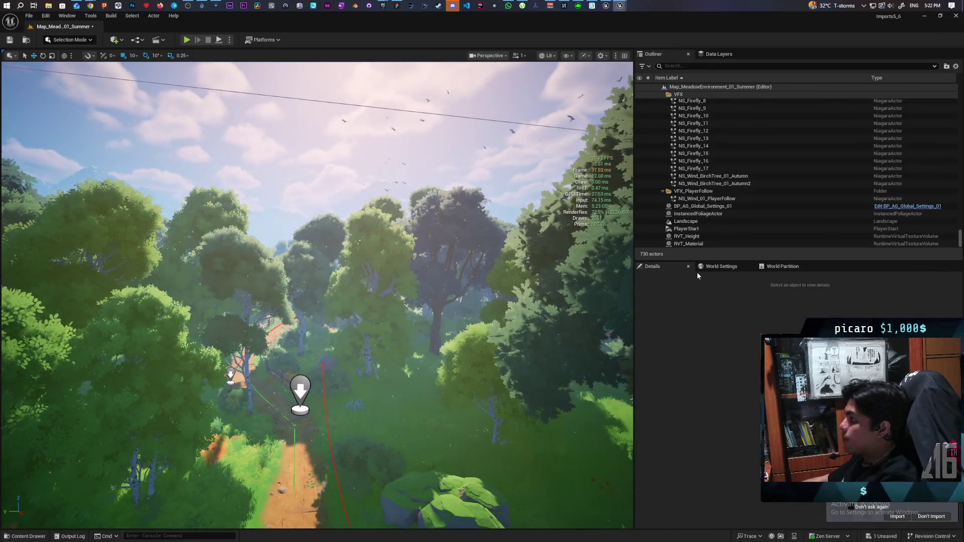
{"action": "scroll", "coordinate": [788, 211], "scroll_direction": "up", "scroll_amount": 5}
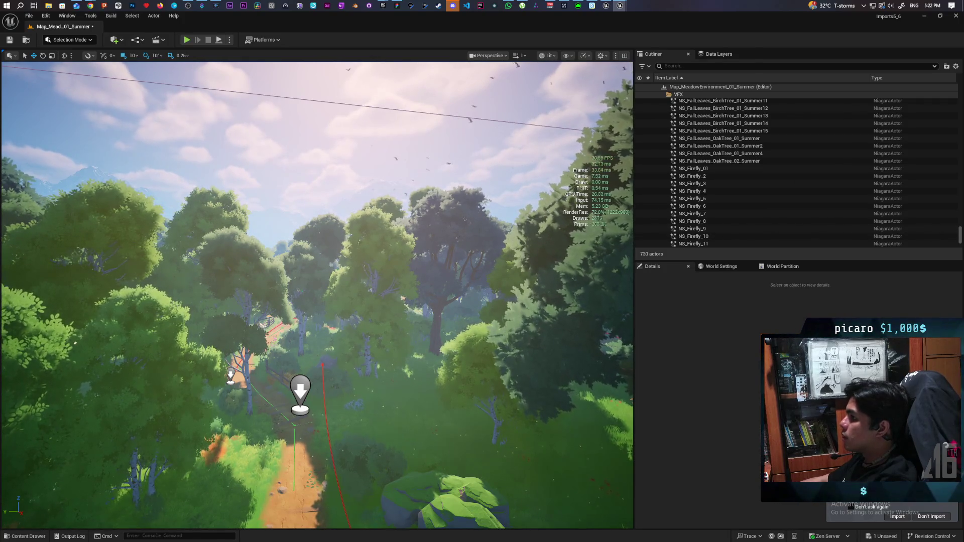
{"action": "left_click_drag", "start_coordinate": [247, 211], "coordinate": [246, 163]}
{"action": "mouse_move", "coordinate": [296, 221]}
{"action": "left_mouse_down"}
{"action": "mouse_move", "coordinate": [297, 200]}
{"action": "mouse_move", "coordinate": [296, 241]}
{"action": "mouse_move", "coordinate": [181, 239]}
{"action": "left_mouse_up"}
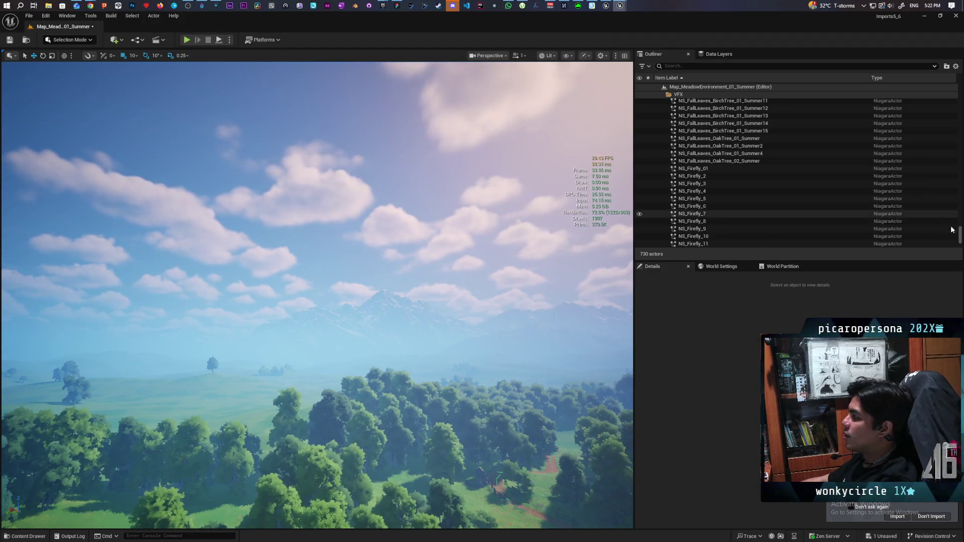
{"action": "scroll", "coordinate": [949, 130], "scroll_direction": "up", "scroll_amount": 10}
Frame the view on SM_Hill_01_Summer and then SM_Mountain_03_Winter8 from the Env_Background folder
{"action": "scroll", "coordinate": [949, 130], "scroll_direction": "up", "scroll_amount": 15}
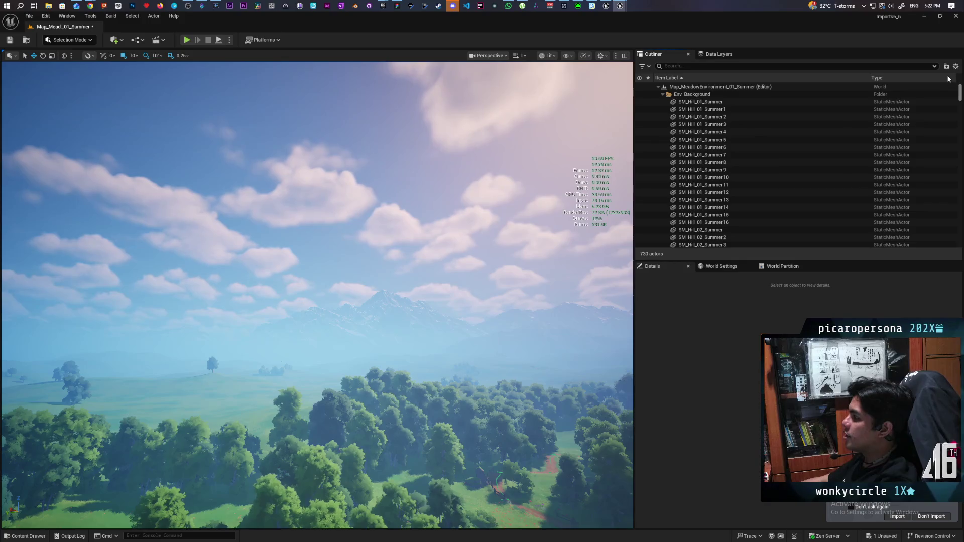
{"action": "left_click", "coordinate": [663, 94]}
{"action": "left_click", "coordinate": [663, 94]}
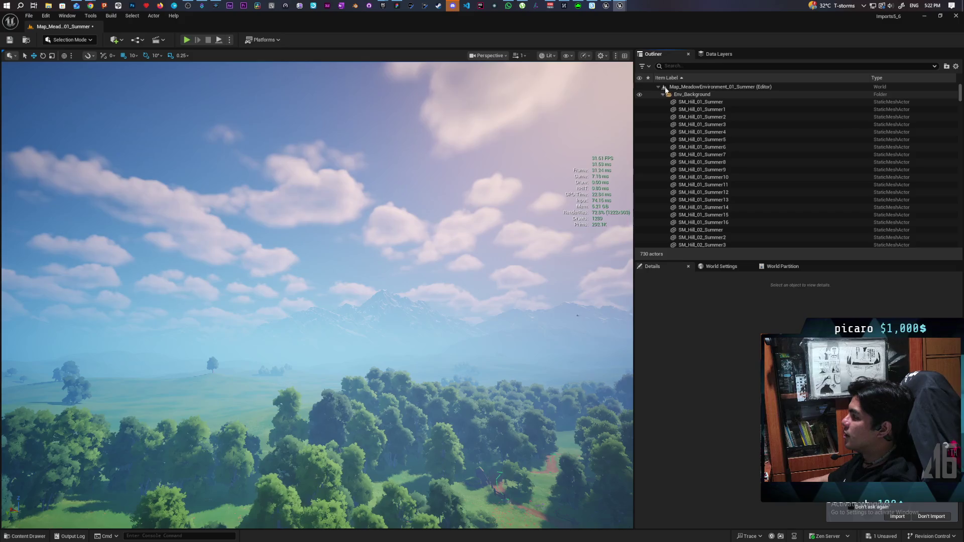
{"action": "left_click", "coordinate": [714, 102]}
{"action": "key", "text": "f"}
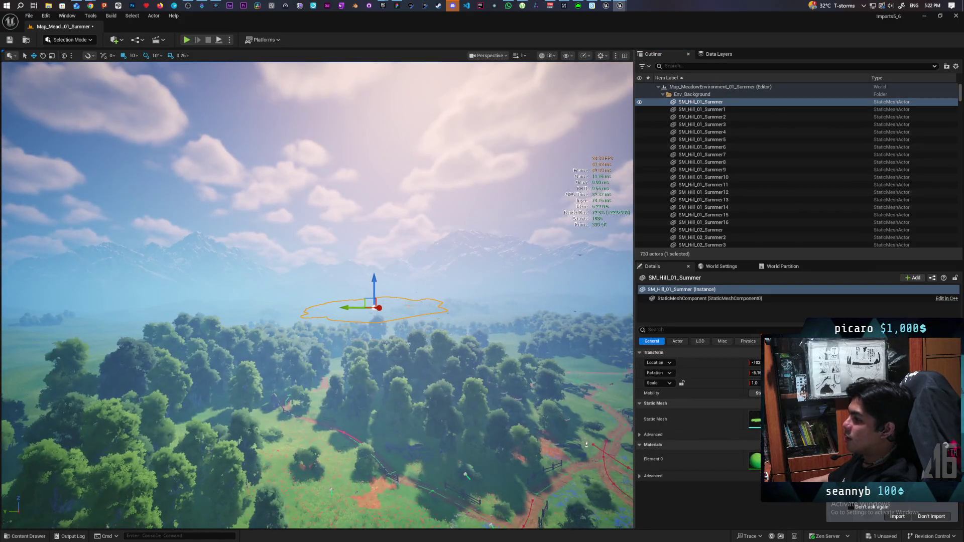
{"action": "scroll", "coordinate": [713, 150], "scroll_direction": "down", "scroll_amount": 5}
{"action": "left_click", "coordinate": [706, 237]}
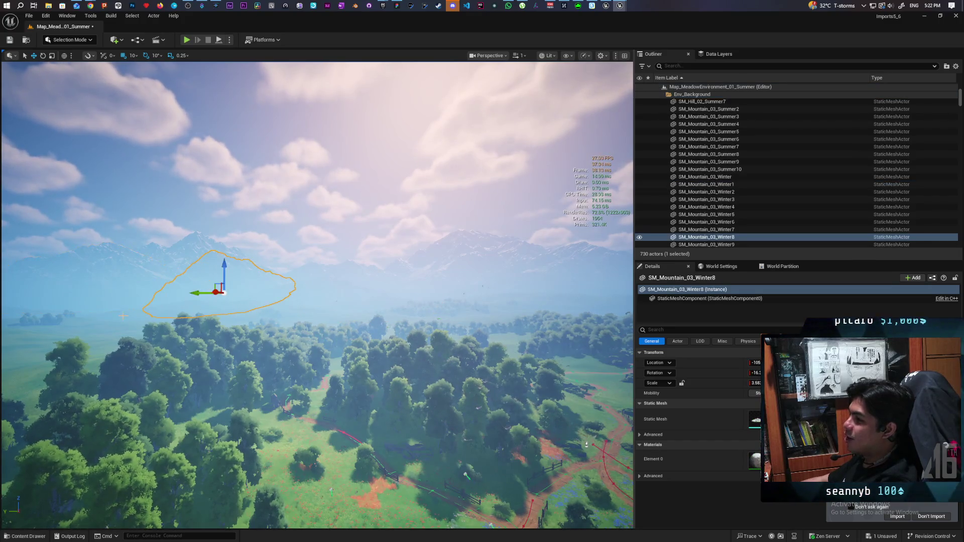
{"action": "key", "text": "f"}
Select the Landscape actor, then filter the Outliner by 'sky'
{"action": "left_click", "coordinate": [87, 338]}
{"action": "left_click_drag", "start_coordinate": [165, 334], "coordinate": [116, 331]}
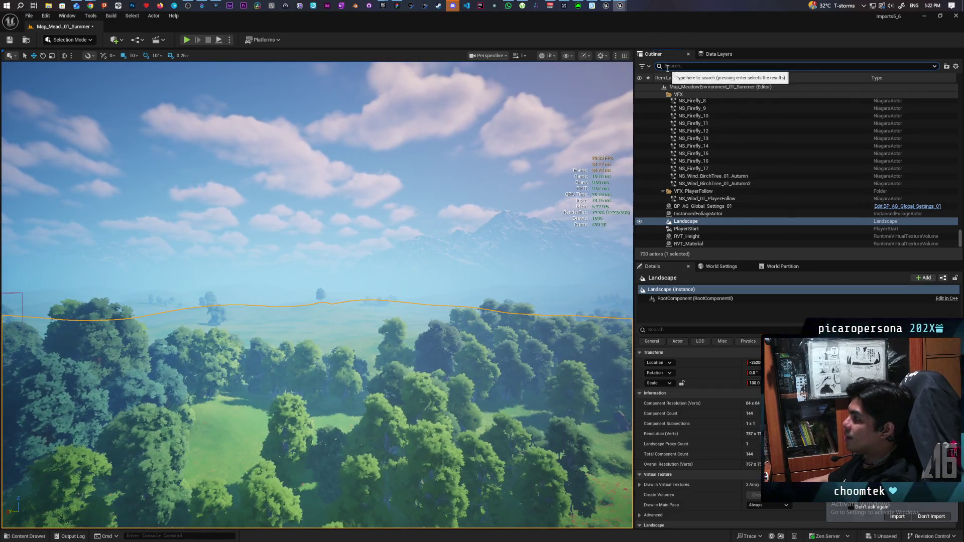
{"action": "type", "text": "sky"}
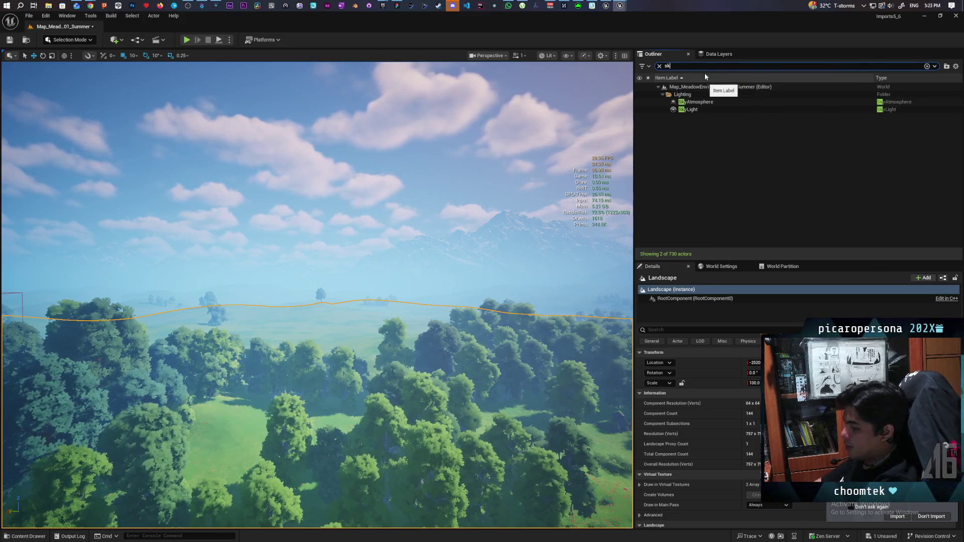